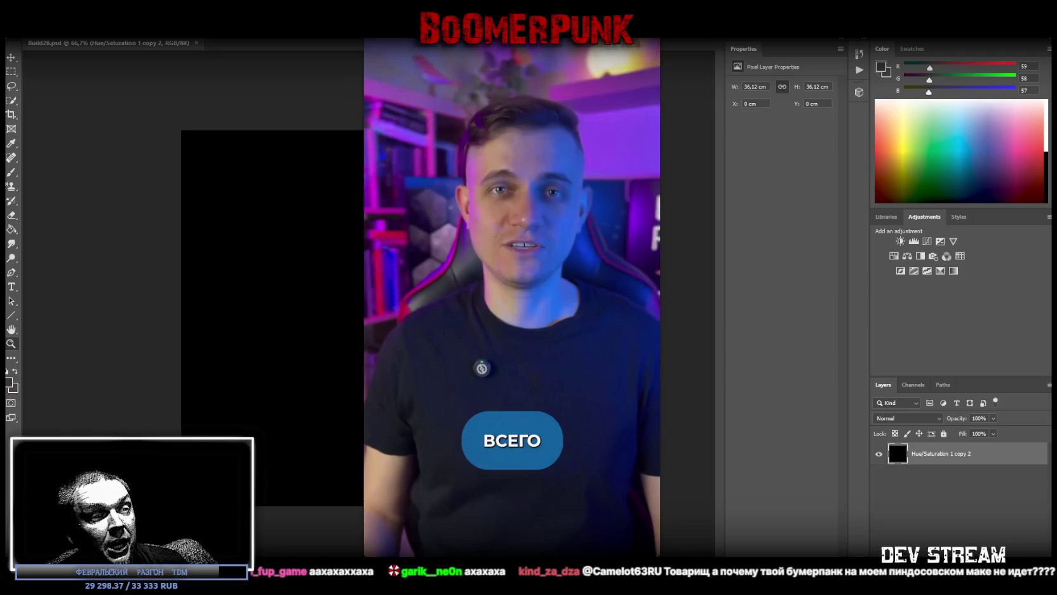
Paste the brown wood-plank texture into Build28.psd as Layer 1, centred on the black canvas.
{"action": "left_click_drag", "start_coordinate": [536, 179], "coordinate": [545, 178]}
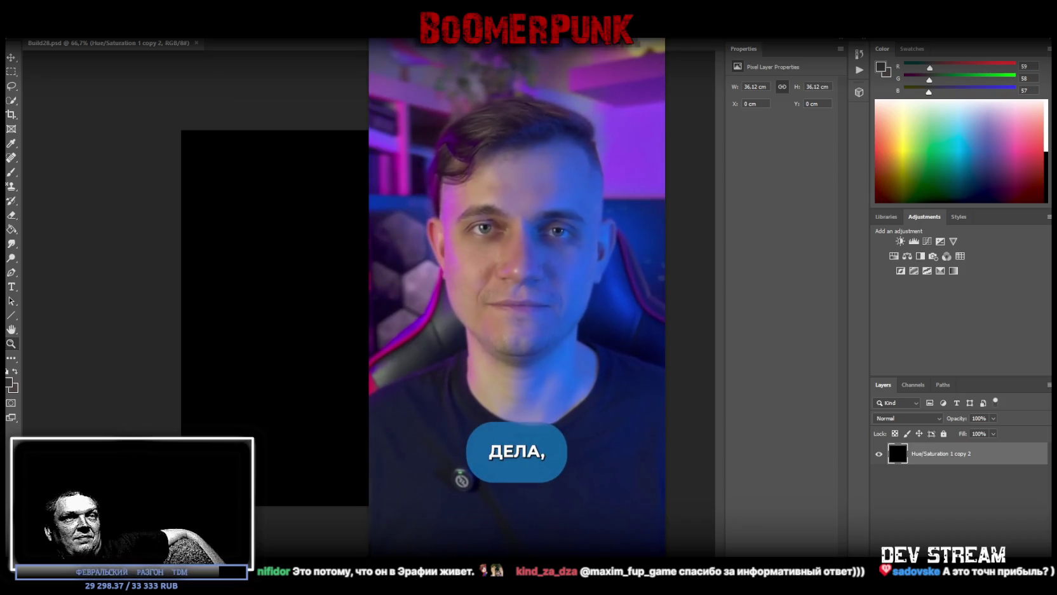
{"action": "left_click", "coordinate": [558, 256]}
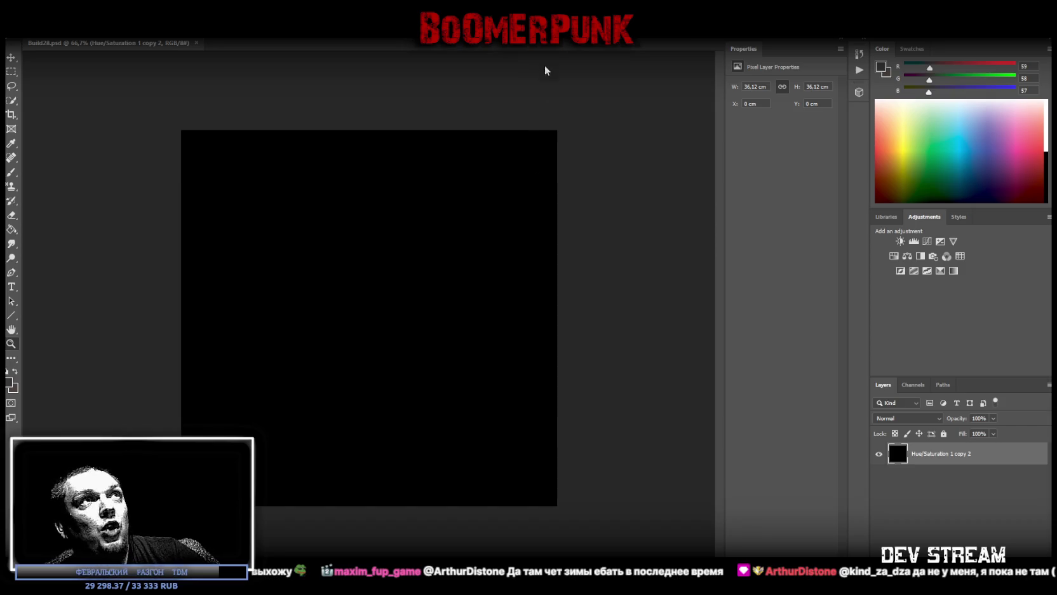
{"action": "key", "text": "ctrl+v"}
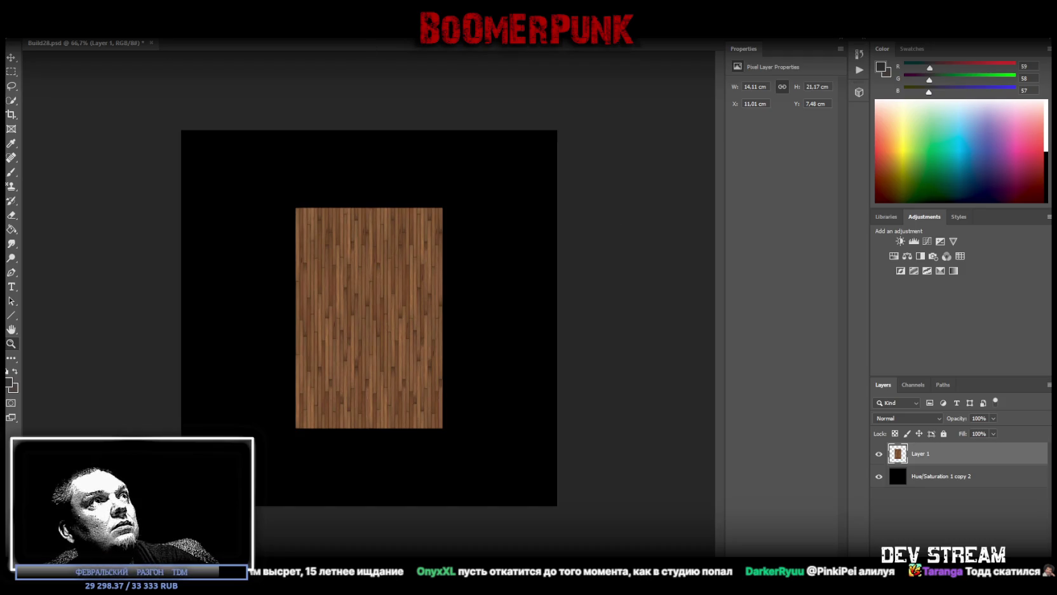
Paste the turquoise wood texture as Layer 2 and convert it to a smart object.
{"action": "key", "text": "ctrl+v"}
{"action": "right_click", "coordinate": [958, 463]}
{"action": "left_click", "coordinate": [958, 463]}
{"action": "right_click", "coordinate": [959, 463]}
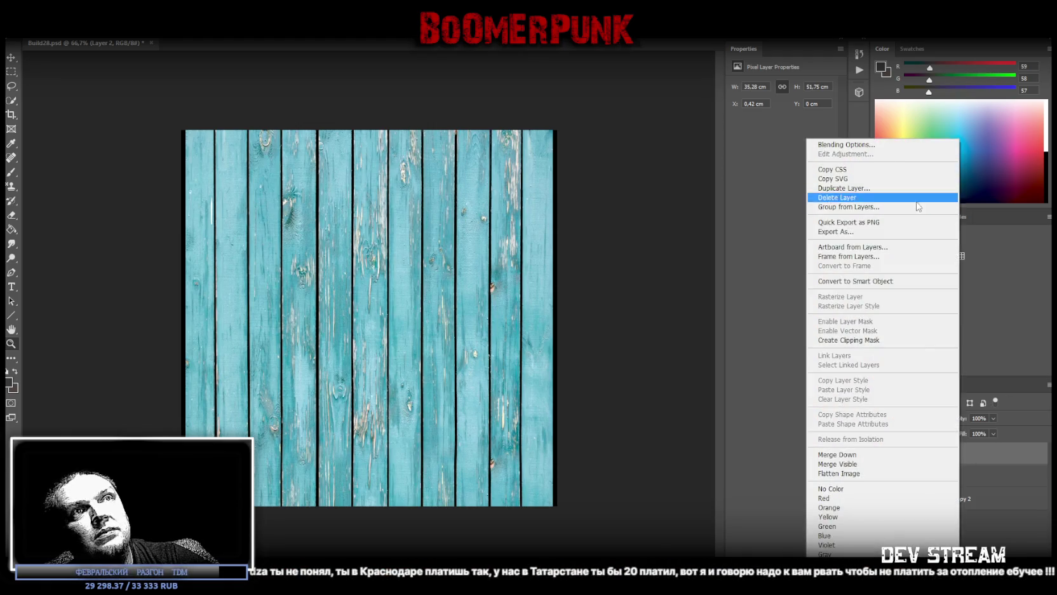
{"action": "left_click", "coordinate": [877, 282]}
Rotate the turquoise texture 90° to horizontal boards and scale it into a short top-left strip.
{"action": "key", "text": "ctrl+t"}
{"action": "left_click_drag", "start_coordinate": [631, 151], "coordinate": [279, 311]}
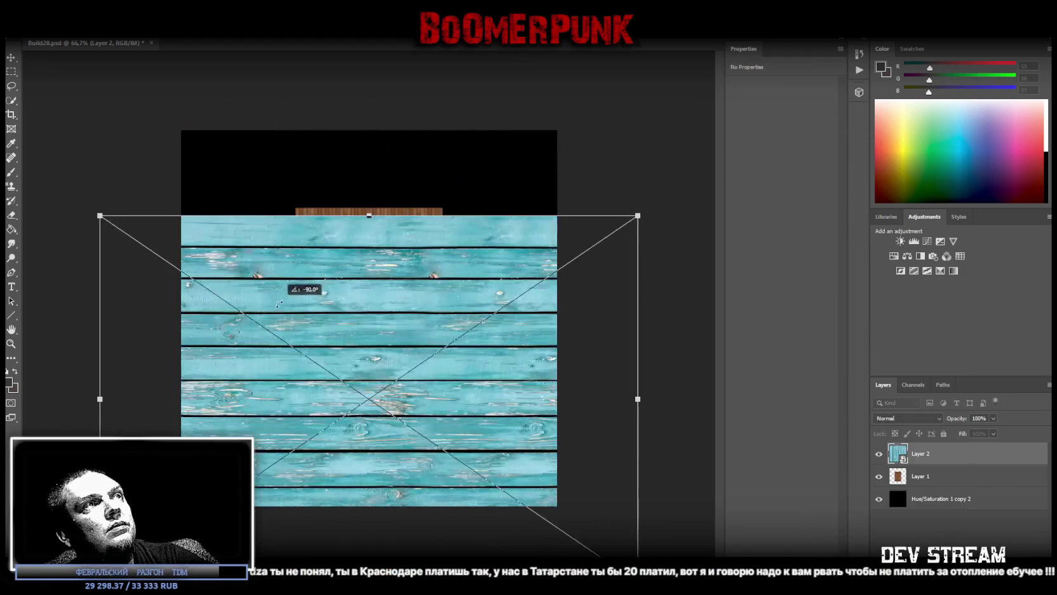
{"action": "mouse_move", "coordinate": [367, 324]}
{"action": "left_mouse_down"}
{"action": "mouse_move", "coordinate": [429, 238]}
{"action": "mouse_move", "coordinate": [448, 235]}
{"action": "left_mouse_up"}
{"action": "mouse_move", "coordinate": [630, 295]}
{"action": "left_mouse_down"}
{"action": "mouse_move", "coordinate": [566, 288]}
{"action": "mouse_move", "coordinate": [380, 305]}
{"action": "mouse_move", "coordinate": [330, 248]}
{"action": "mouse_move", "coordinate": [330, 218]}
{"action": "left_mouse_up"}
{"action": "mouse_move", "coordinate": [71, 235]}
{"action": "left_mouse_down"}
{"action": "mouse_move", "coordinate": [181, 234]}
{"action": "mouse_move", "coordinate": [230, 202]}
{"action": "left_mouse_up"}
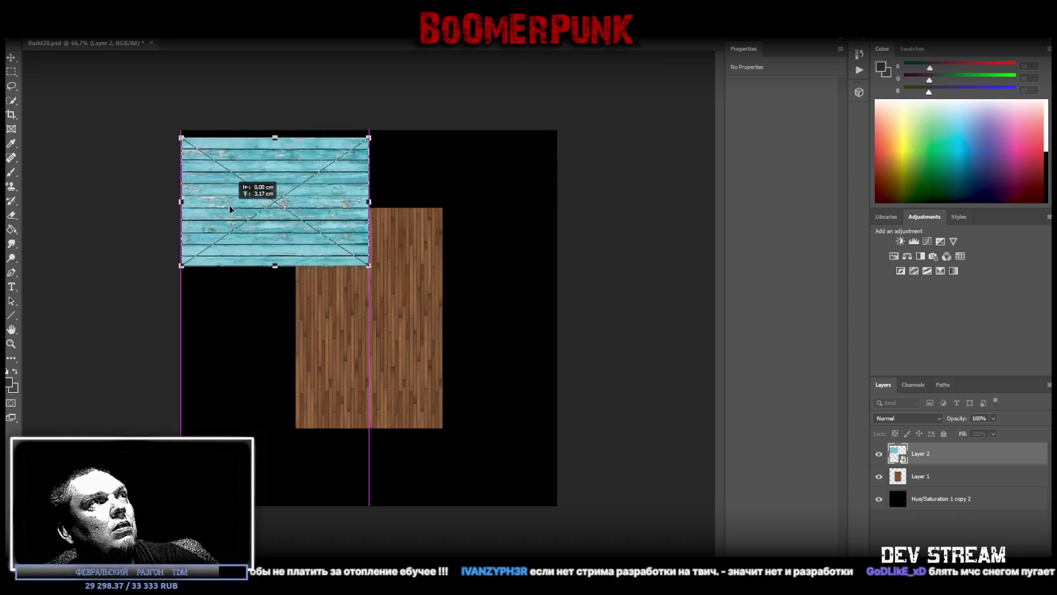
{"action": "left_click_drag", "start_coordinate": [275, 257], "coordinate": [276, 209]}
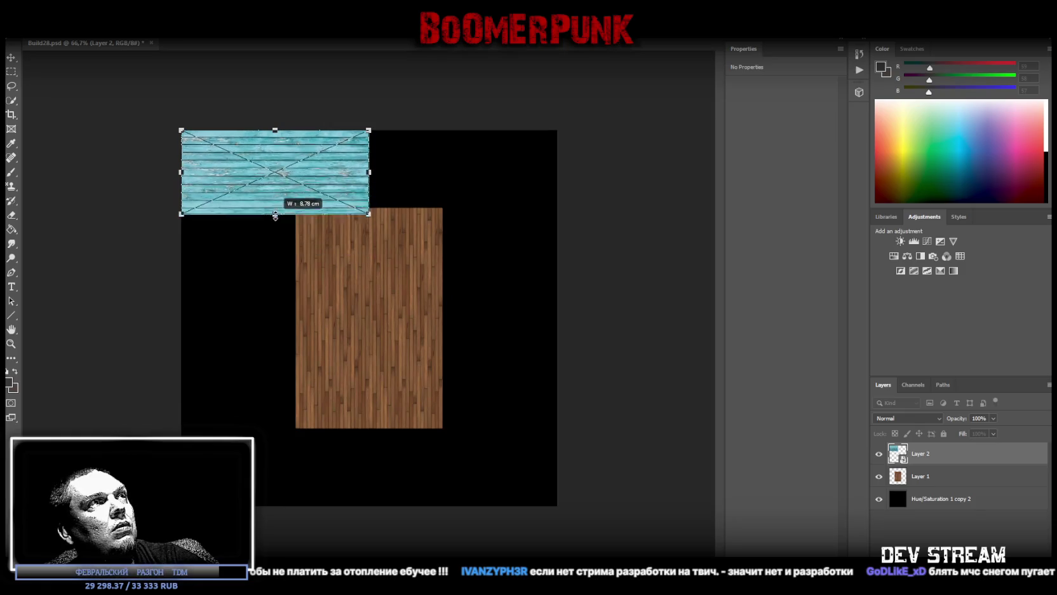
{"action": "left_click", "coordinate": [11, 57]}
Inside the turquoise smart object, raise contrast and set saturation to -56, then return to Build28.psd.
{"action": "double_click", "coordinate": [896, 453]}
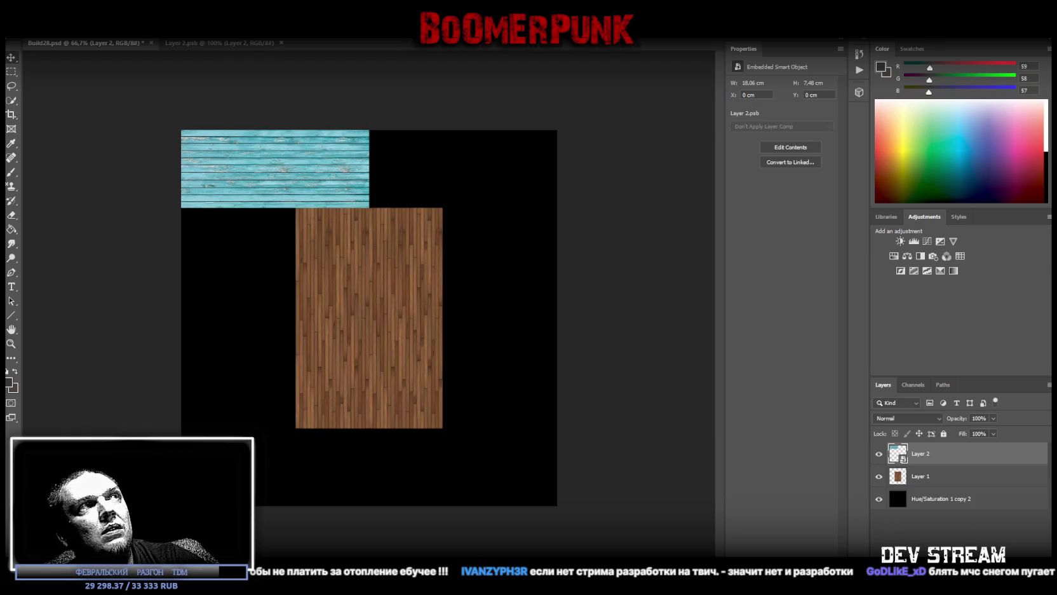
{"action": "left_click", "coordinate": [899, 243]}
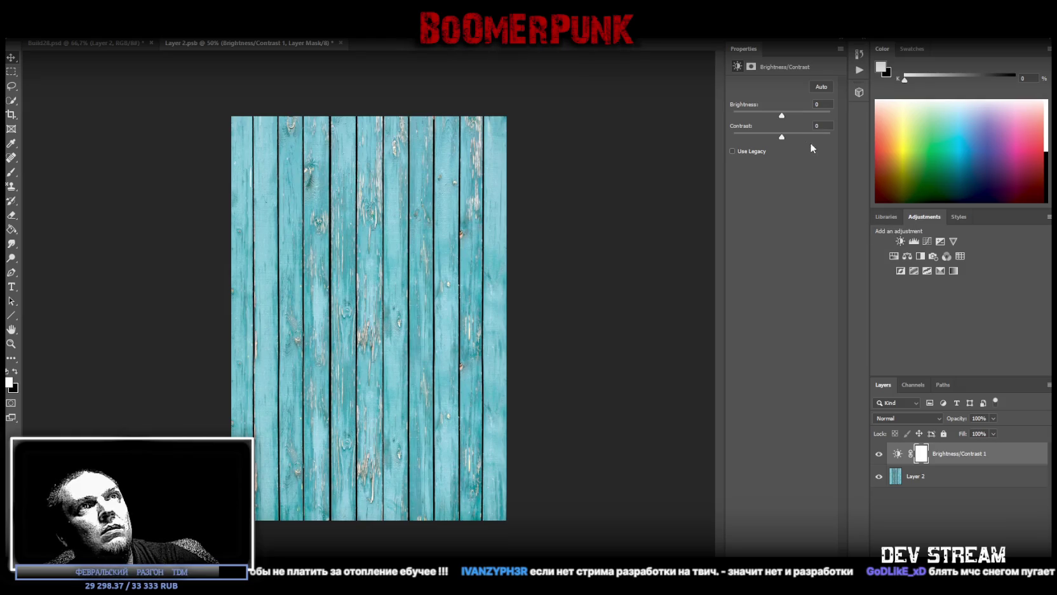
{"action": "mouse_move", "coordinate": [795, 137]}
{"action": "left_mouse_down"}
{"action": "mouse_move", "coordinate": [837, 144]}
{"action": "mouse_move", "coordinate": [724, 145]}
{"action": "mouse_move", "coordinate": [836, 147]}
{"action": "mouse_move", "coordinate": [803, 143]}
{"action": "mouse_move", "coordinate": [769, 117]}
{"action": "left_mouse_up"}
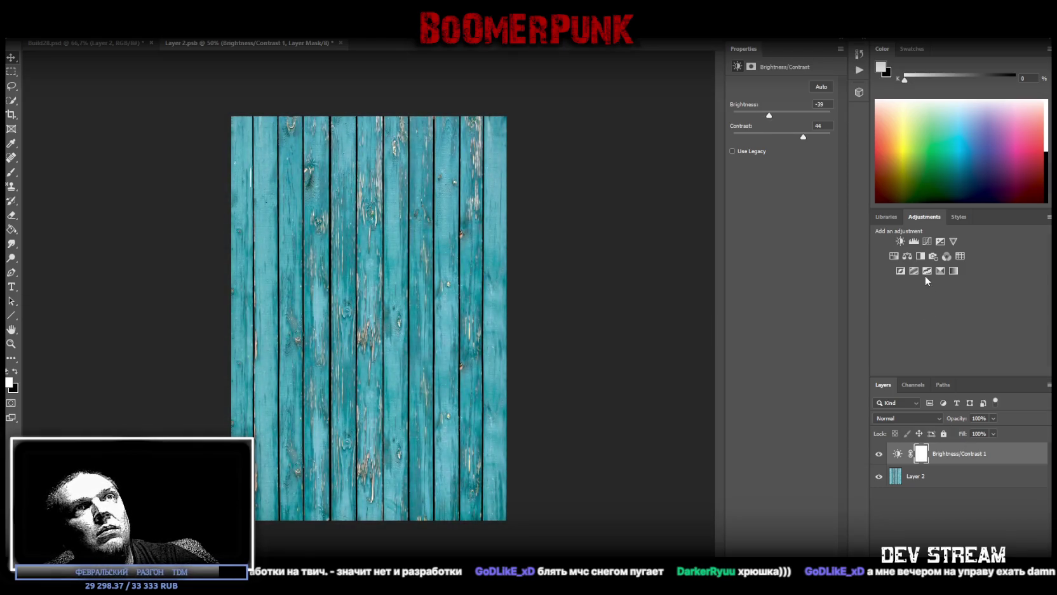
{"action": "left_click", "coordinate": [894, 256]}
{"action": "mouse_move", "coordinate": [764, 145]}
{"action": "left_mouse_down"}
{"action": "mouse_move", "coordinate": [755, 149]}
{"action": "mouse_move", "coordinate": [766, 170]}
{"action": "left_mouse_up"}
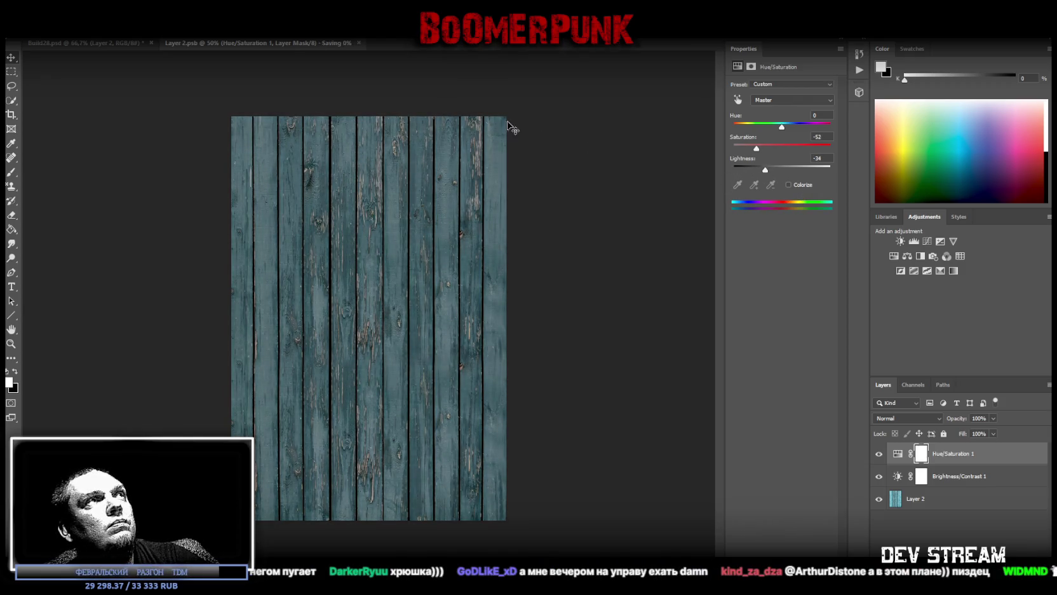
{"action": "left_click", "coordinate": [327, 43]}
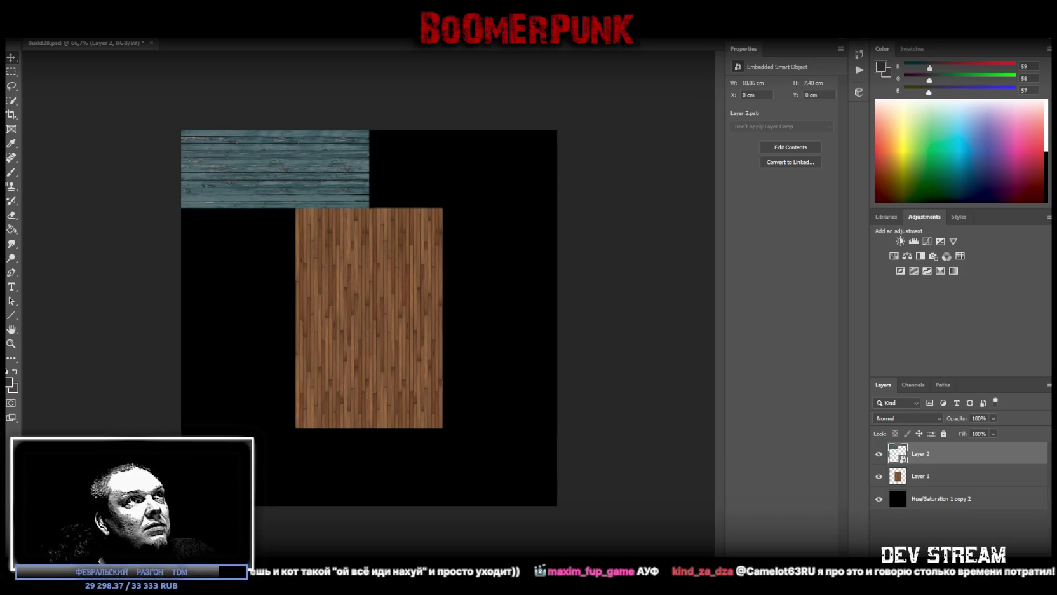
Paste the new plank texture as Layer 3, make it a smart object, and fit it to the teal strip's width.
{"action": "key", "text": "ctrl+shift+alt+n"}
{"action": "key", "text": "ctrl+v"}
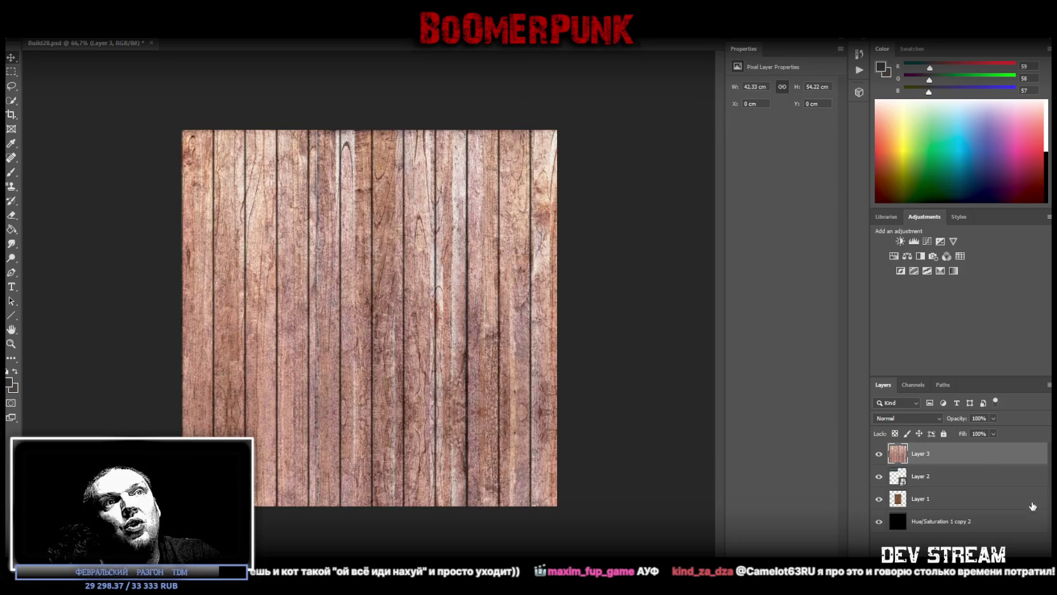
{"action": "right_click", "coordinate": [953, 455]}
{"action": "left_click", "coordinate": [877, 280]}
{"action": "key", "text": "ctrl+t"}
{"action": "mouse_move", "coordinate": [632, 125]}
{"action": "left_mouse_down"}
{"action": "mouse_move", "coordinate": [241, 230]}
{"action": "mouse_move", "coordinate": [313, 259]}
{"action": "mouse_move", "coordinate": [299, 248]}
{"action": "left_mouse_up"}
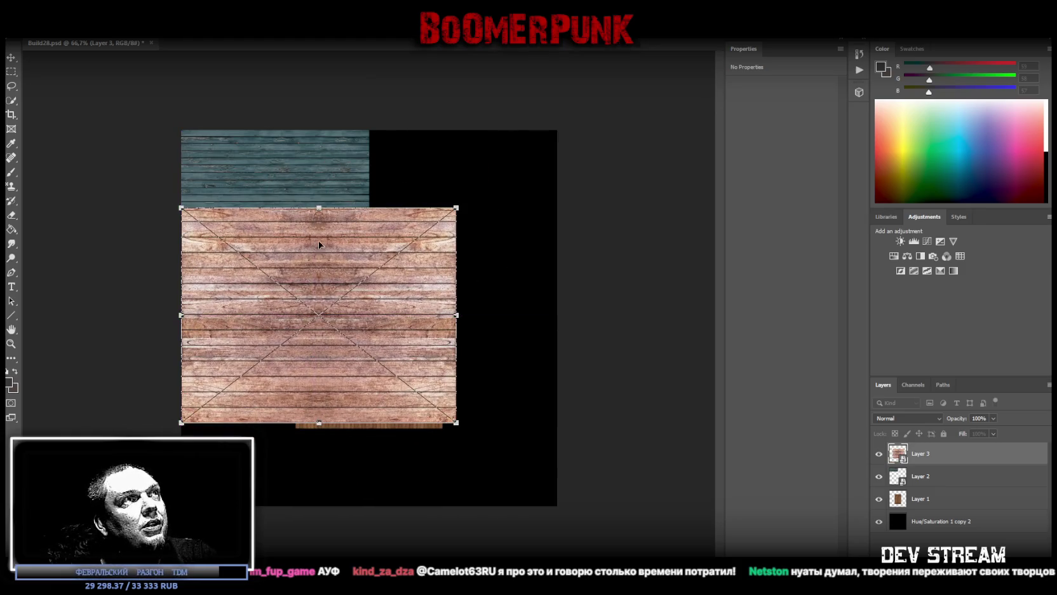
{"action": "left_click_drag", "start_coordinate": [463, 312], "coordinate": [369, 312]}
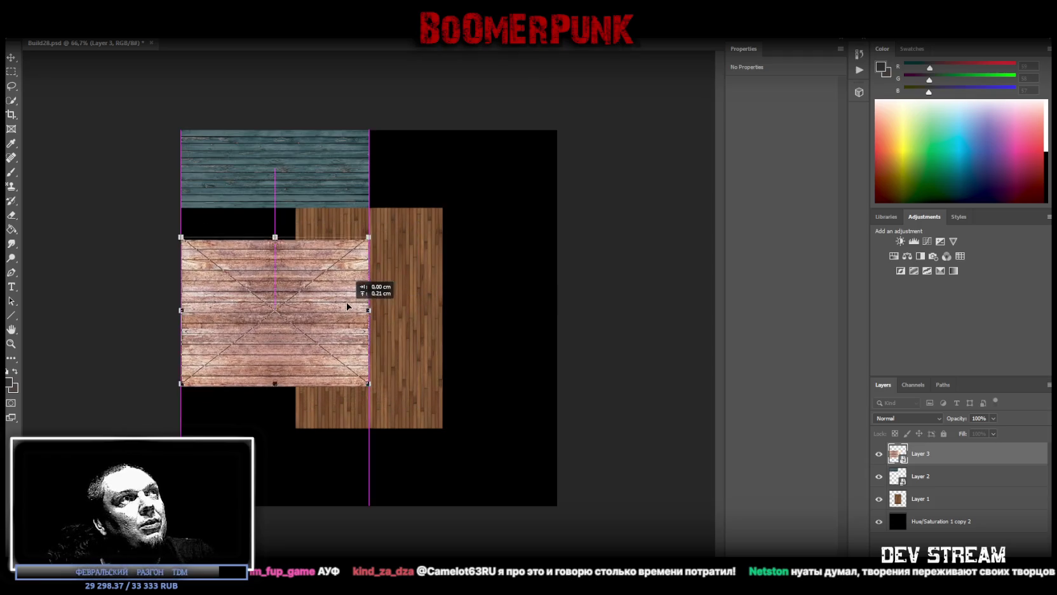
{"action": "left_click_drag", "start_coordinate": [305, 412], "coordinate": [276, 354]}
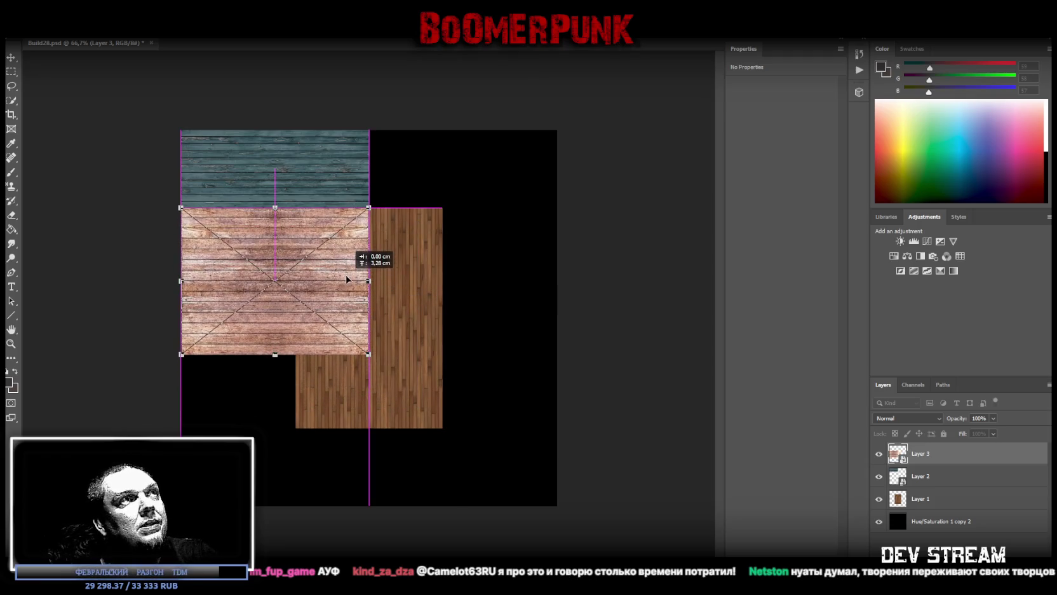
Delete the old vertical brown plank layer and reselect Layer 3.
{"action": "left_click", "coordinate": [947, 499]}
{"action": "key", "text": "Delete"}
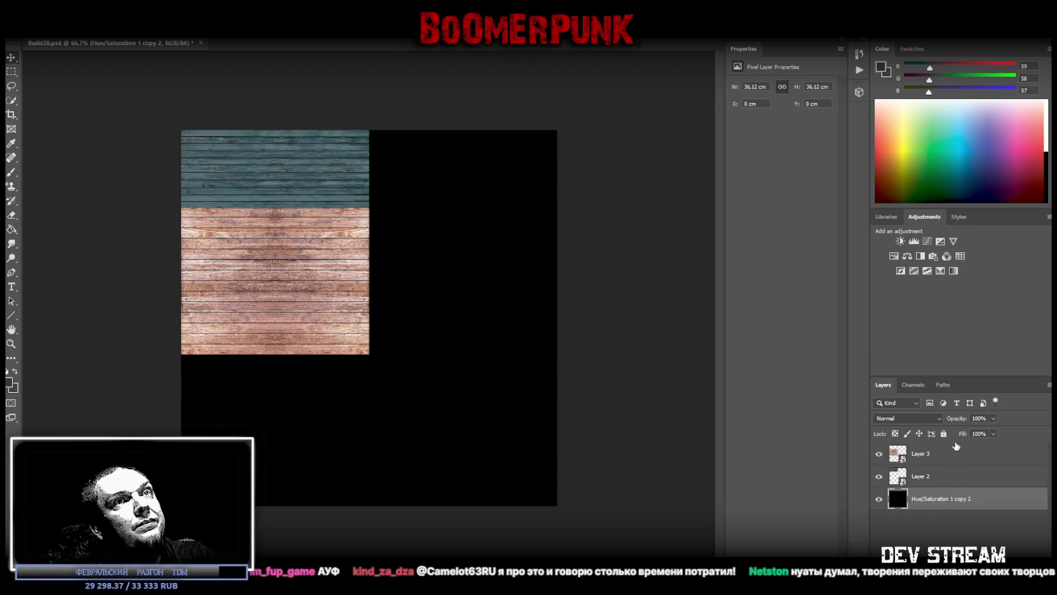
{"action": "left_click", "coordinate": [953, 455]}
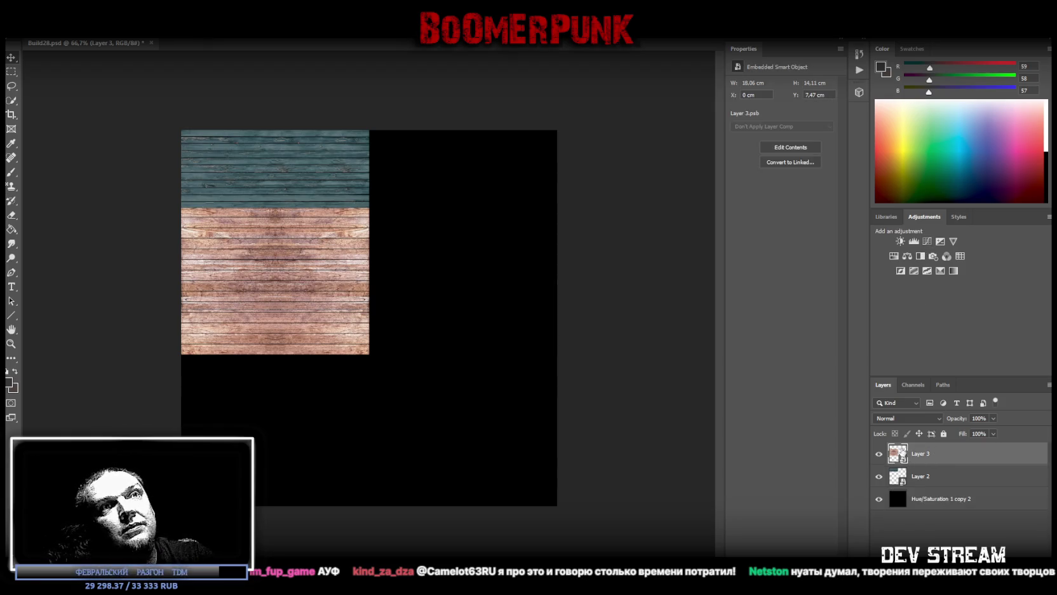
{"action": "key", "text": "i"}
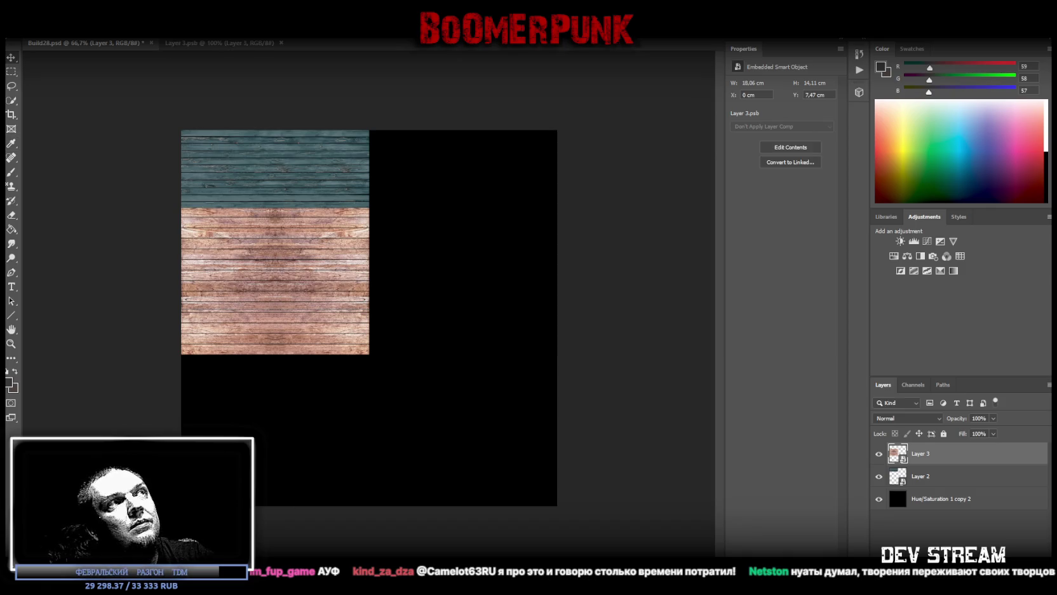
In Layer 3's contents, add contrast and set saturation -49, lightness -36, then return to Build28.psd.
{"action": "left_click", "coordinate": [900, 241]}
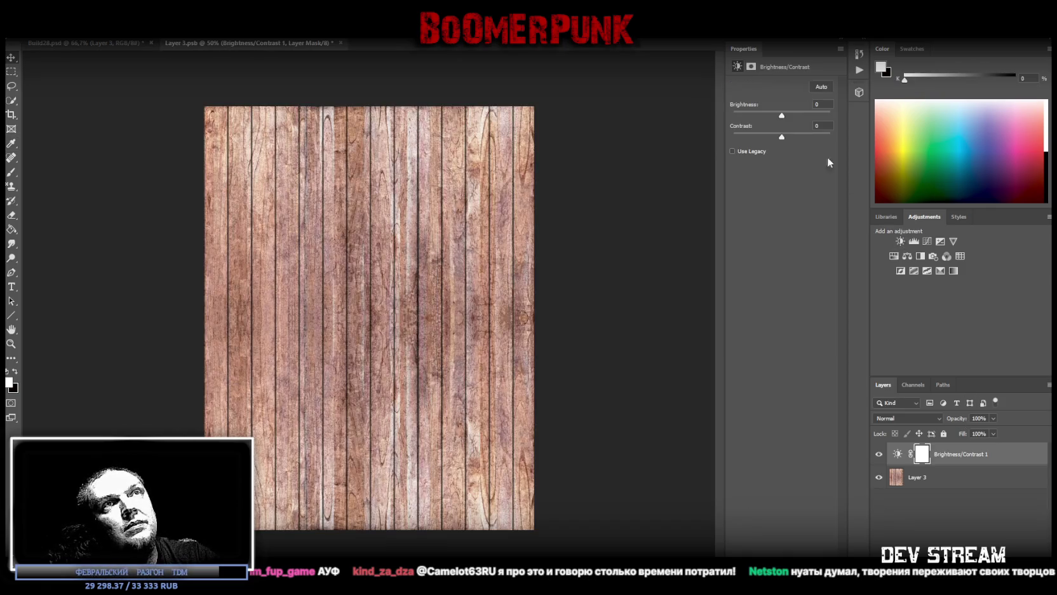
{"action": "left_click", "coordinate": [908, 255]}
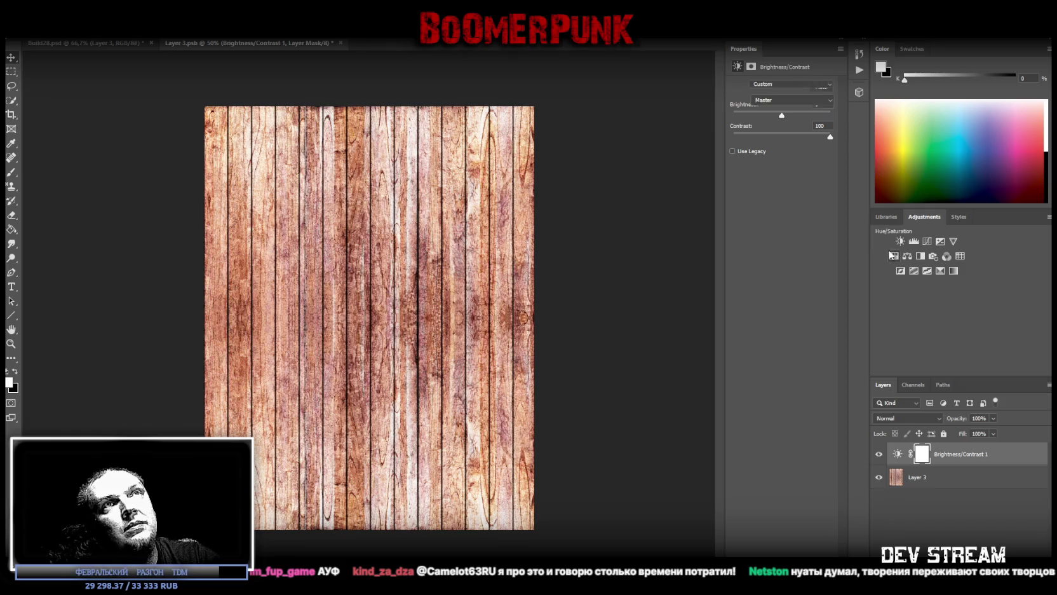
{"action": "mouse_move", "coordinate": [782, 148]}
{"action": "left_mouse_down"}
{"action": "mouse_move", "coordinate": [757, 148]}
{"action": "mouse_move", "coordinate": [764, 170]}
{"action": "left_mouse_up"}
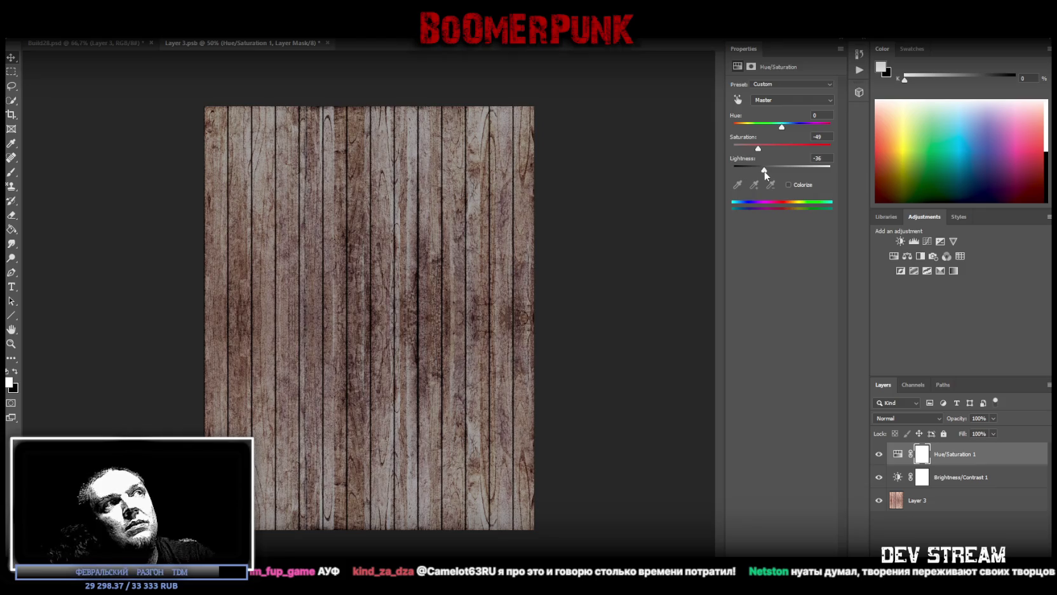
{"action": "left_click", "coordinate": [328, 42]}
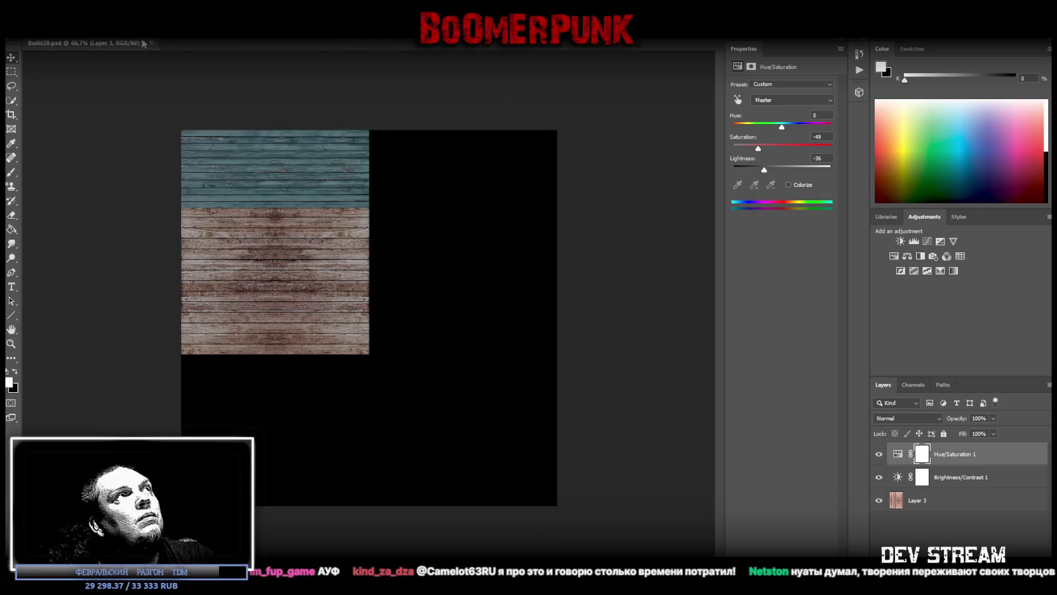
Squash Layer 3's brown planks to 10.58 cm high directly beneath the turquoise strip.
{"action": "key", "text": "ctrl+t"}
{"action": "mouse_move", "coordinate": [275, 355]}
{"action": "left_mouse_down"}
{"action": "mouse_move", "coordinate": [273, 298]}
{"action": "mouse_move", "coordinate": [268, 318]}
{"action": "left_mouse_up"}
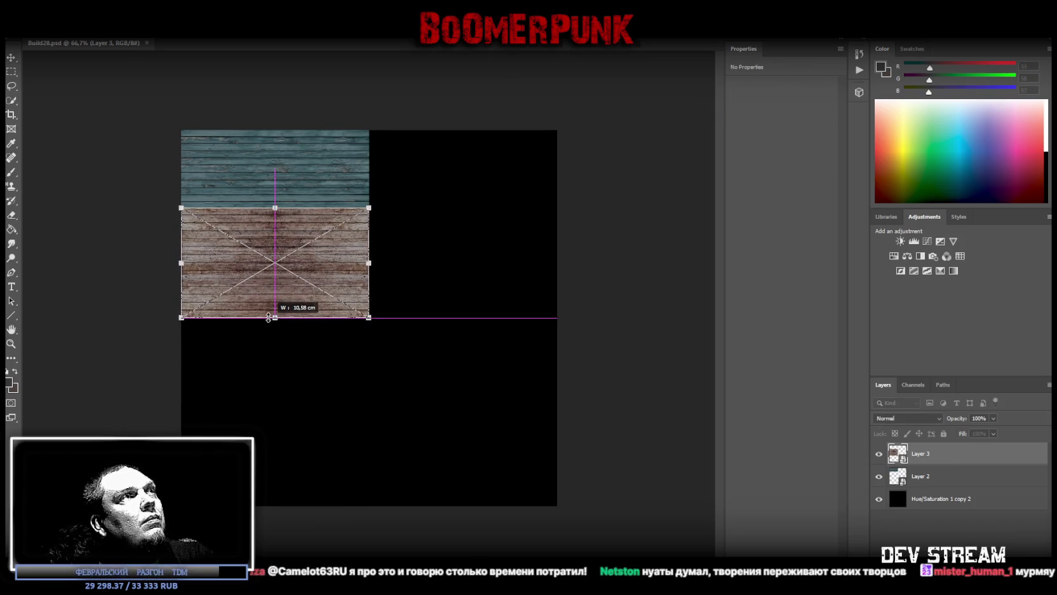
{"action": "key", "text": "Return"}
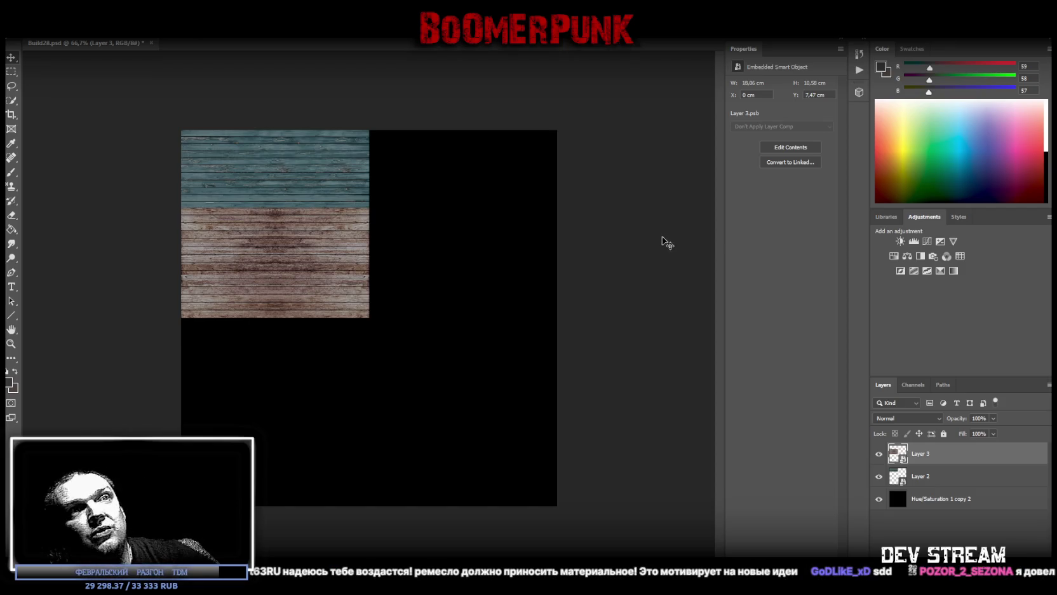
Shorten Layer 3's brown planks further to 6.43 cm high.
{"action": "right_click", "coordinate": [499, 246]}
{"action": "key", "text": "Escape"}
{"action": "key", "text": "ctrl+t"}
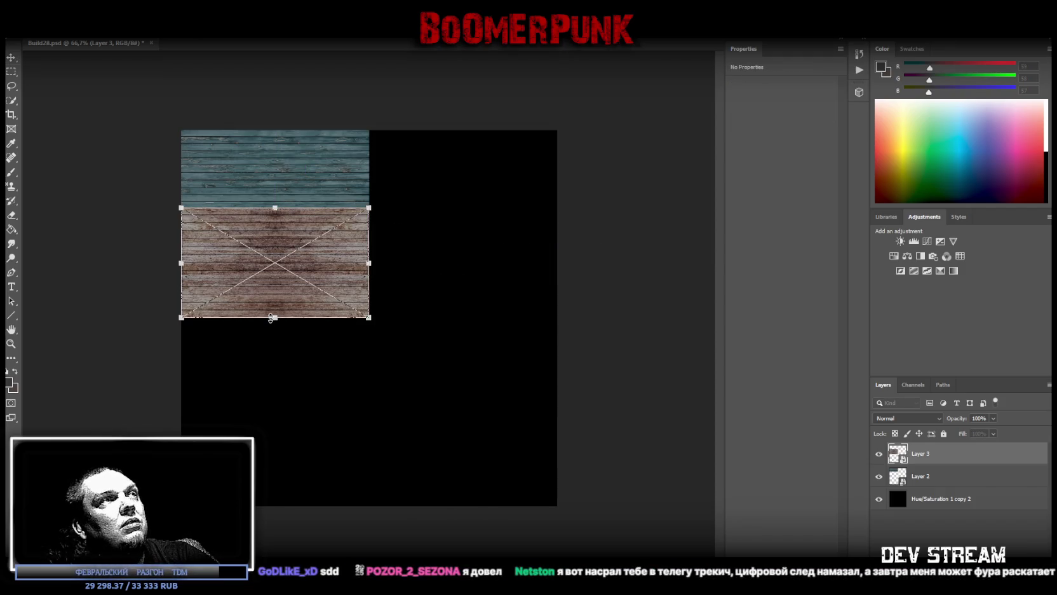
{"action": "left_click_drag", "start_coordinate": [272, 317], "coordinate": [274, 294]}
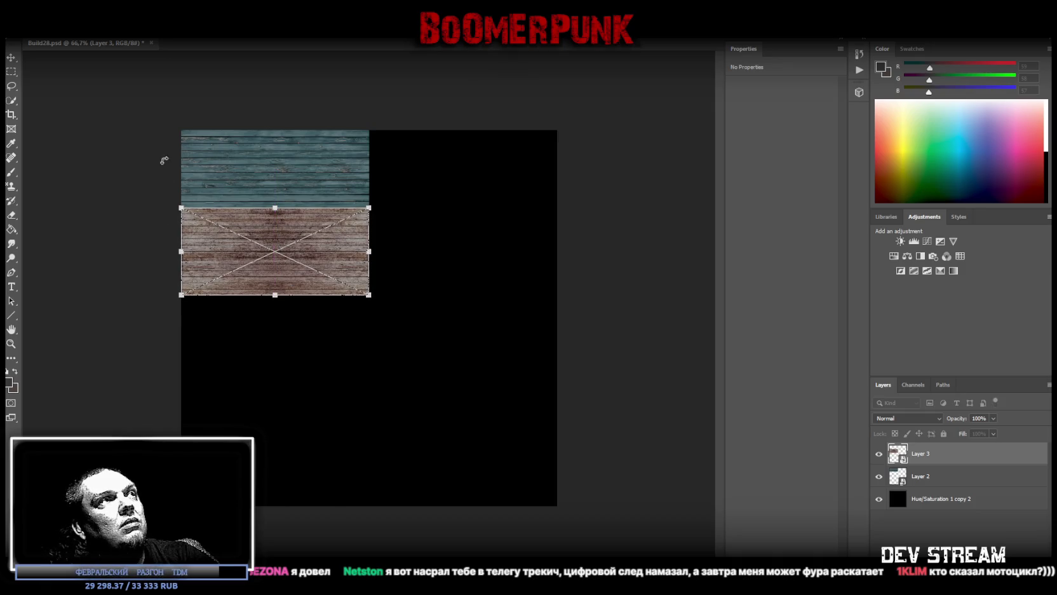
{"action": "key", "text": "Return"}
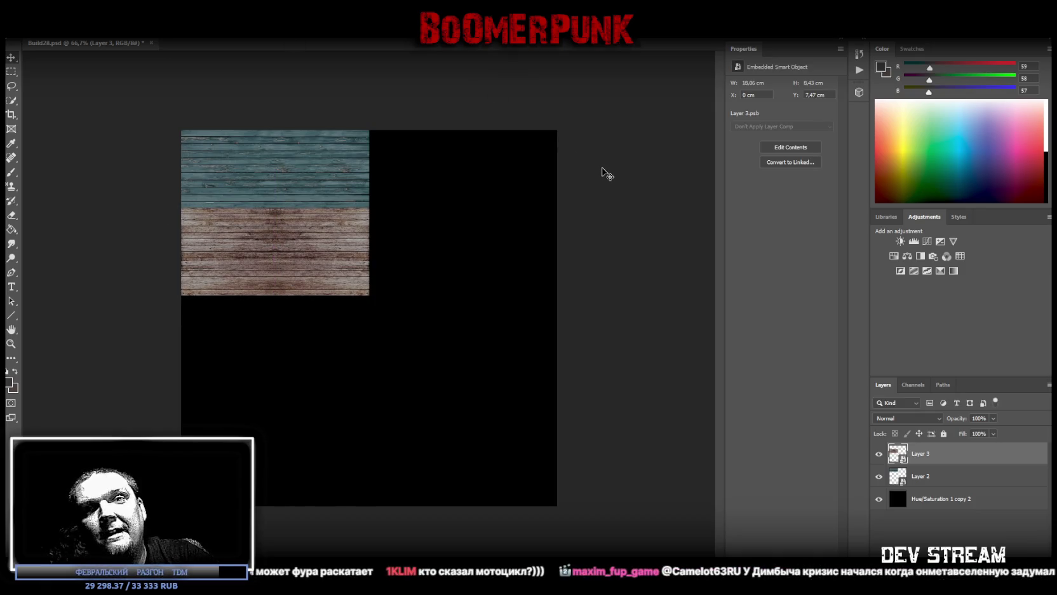
{"action": "key", "text": "ctrl"}
Move the brown strip to the top-right beside the turquoise strip at 7.48 cm high, then switch to Unity.
{"action": "key", "text": "ctrl+t"}
{"action": "mouse_move", "coordinate": [328, 254]}
{"action": "left_mouse_down"}
{"action": "mouse_move", "coordinate": [505, 194]}
{"action": "mouse_move", "coordinate": [514, 177]}
{"action": "left_mouse_up"}
{"action": "left_click_drag", "start_coordinate": [463, 218], "coordinate": [464, 208]}
{"action": "key", "text": "Return"}
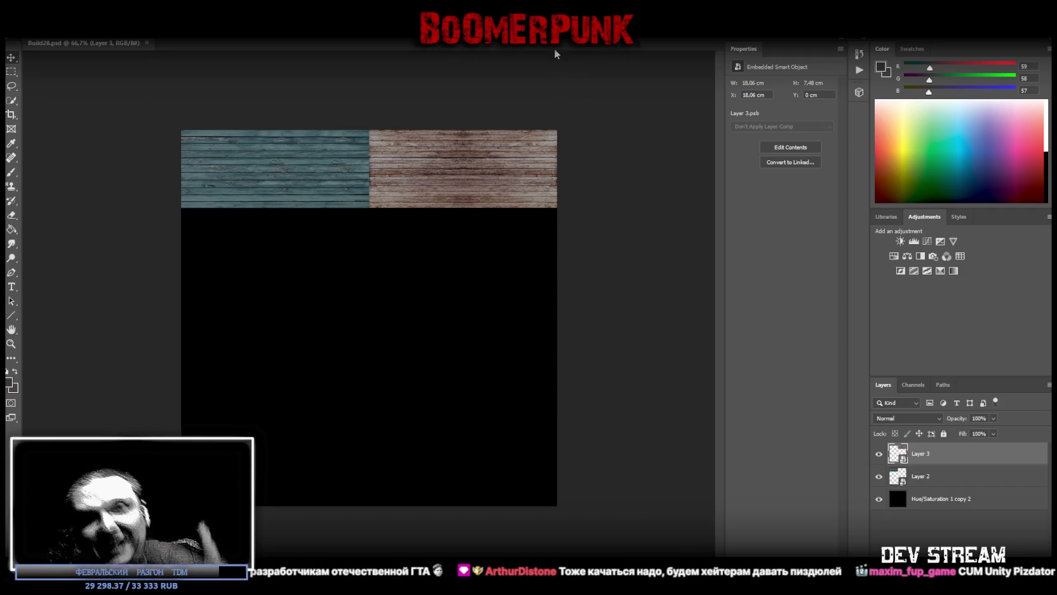
{"action": "key", "text": "alt+Tab"}
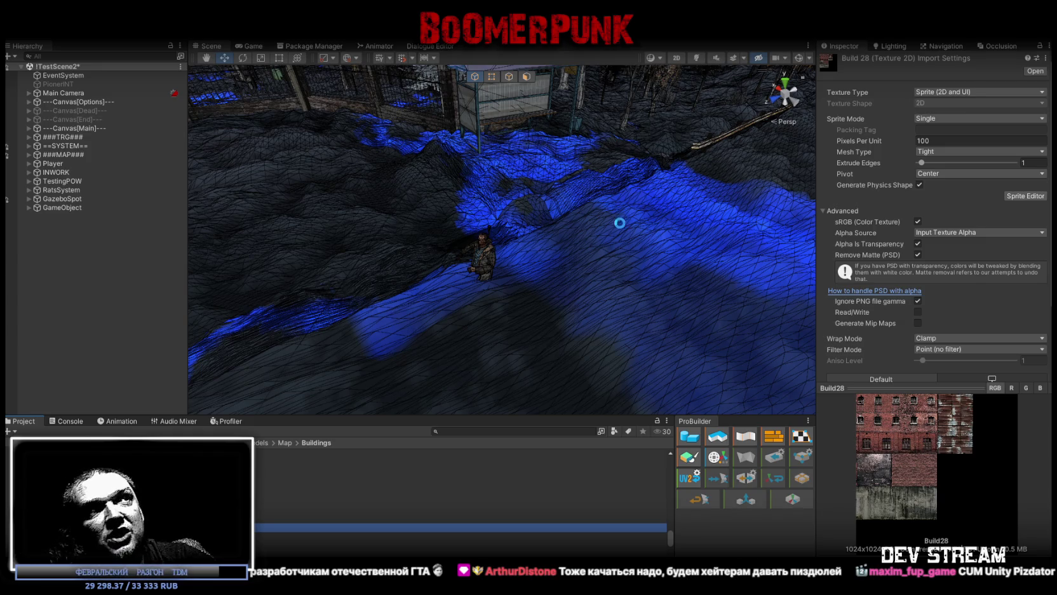
Orbit Unity's Scene view to inspect the reimported turquoise and brown plank textures.
{"action": "mouse_move", "coordinate": [577, 233]}
{"action": "left_mouse_down"}
{"action": "mouse_move", "coordinate": [590, 218]}
{"action": "mouse_move", "coordinate": [561, 213]}
{"action": "left_mouse_up"}
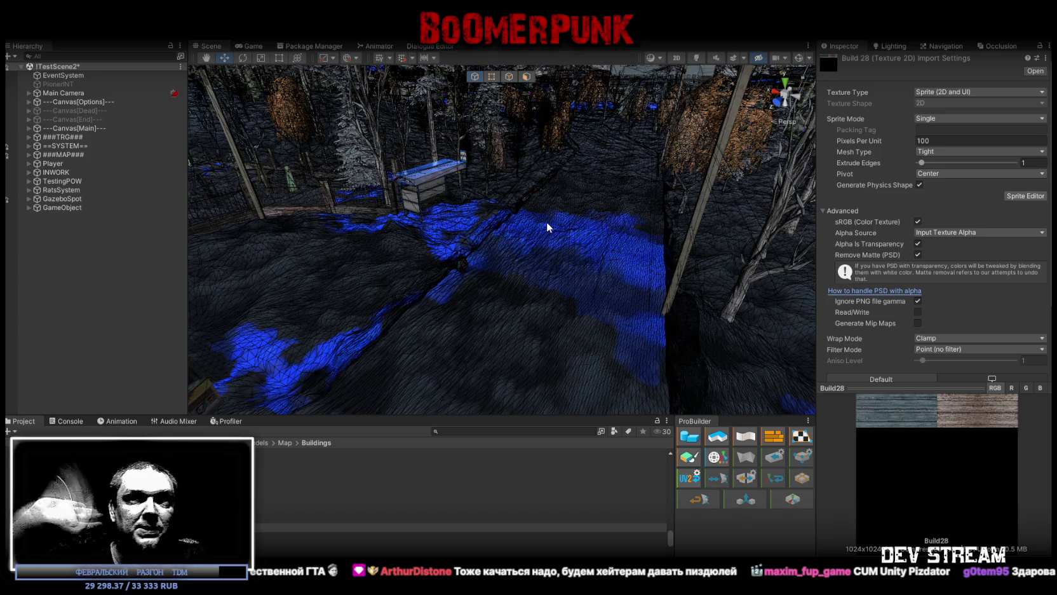
{"action": "mouse_move", "coordinate": [561, 211]}
{"action": "left_mouse_down"}
{"action": "mouse_move", "coordinate": [460, 246]}
{"action": "mouse_move", "coordinate": [583, 212]}
{"action": "left_mouse_up"}
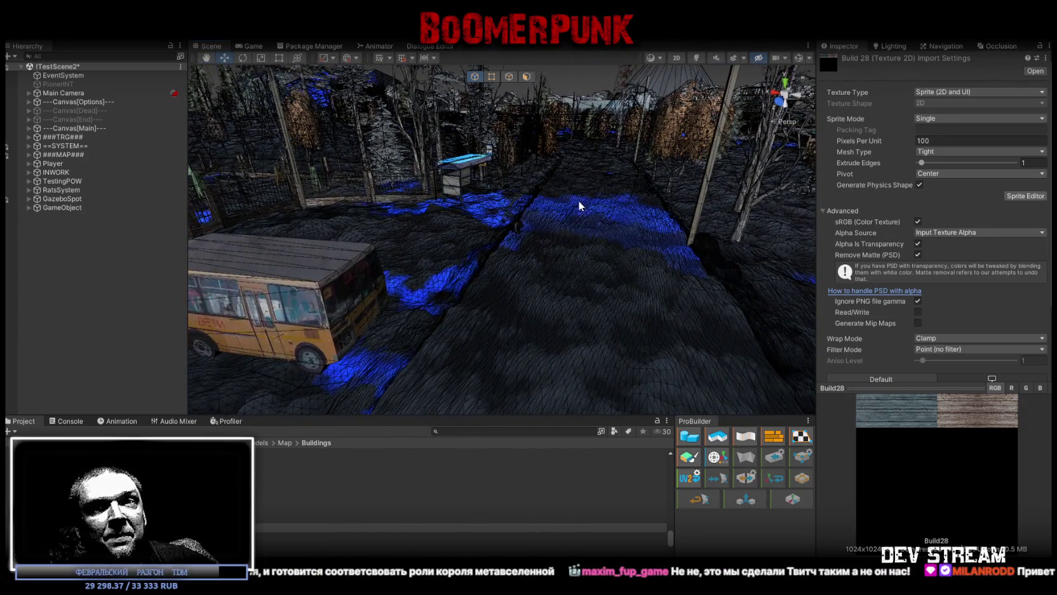
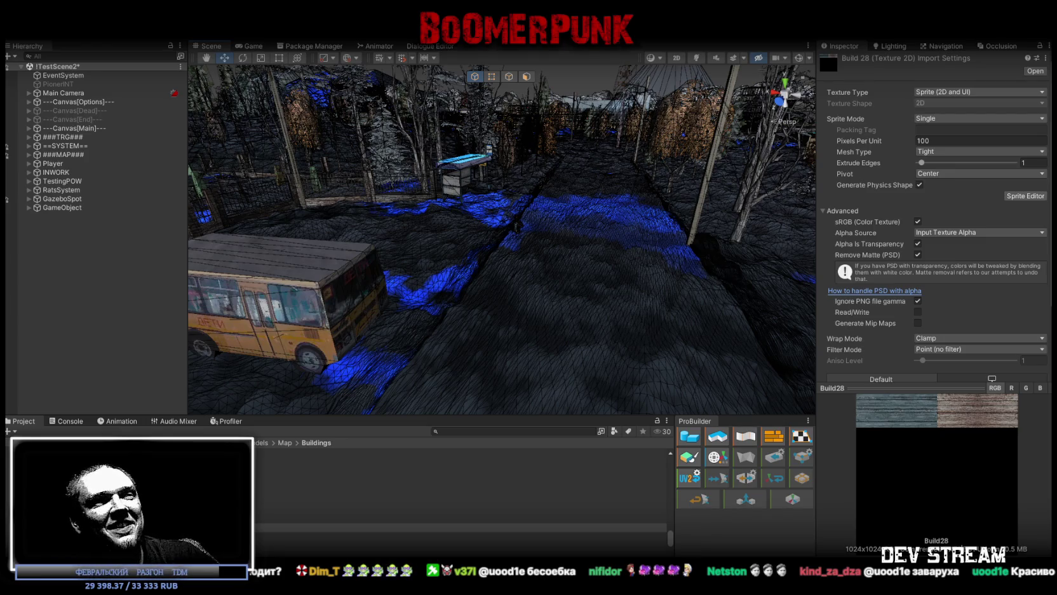
Glance at Unity's Console log, then return to the Buildings project folder.
{"action": "left_click", "coordinate": [69, 421]}
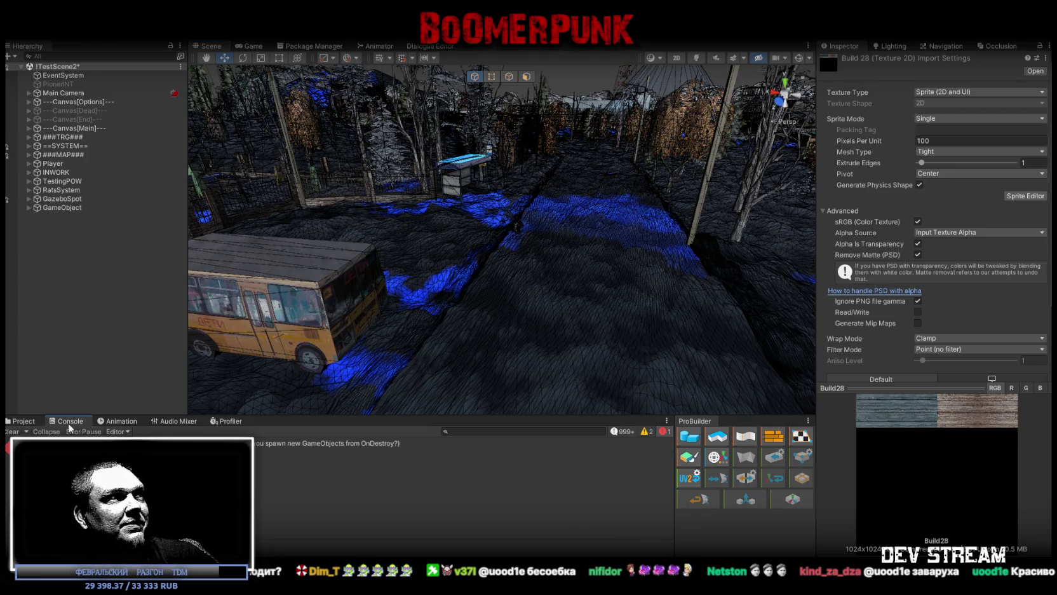
{"action": "left_click", "coordinate": [22, 421]}
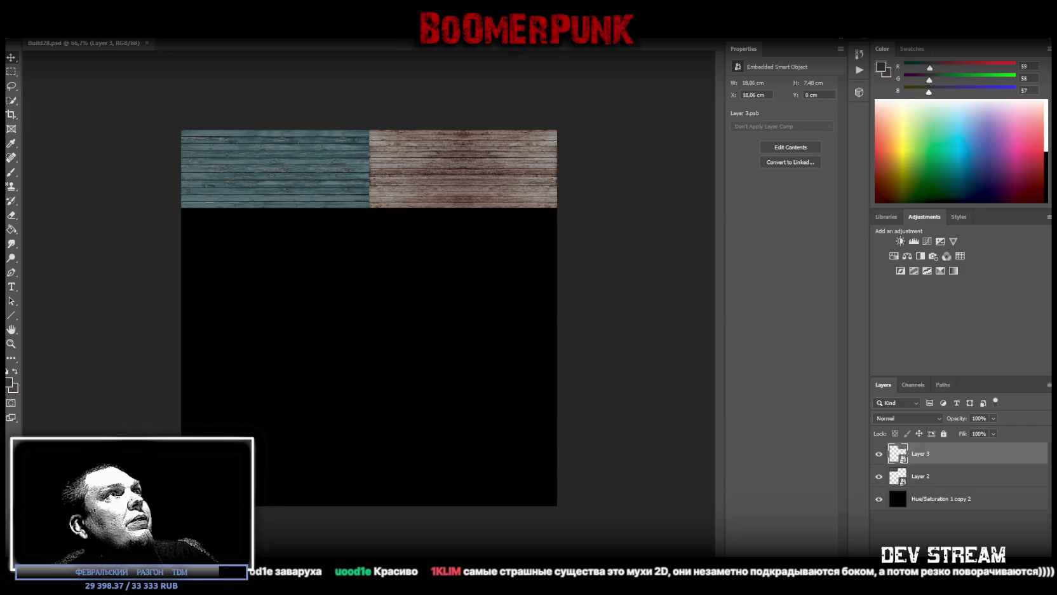
Paste the floral wallpaper as a smart object scaled to one tile beneath the teal planks.
{"action": "key", "text": "ctrl+v"}
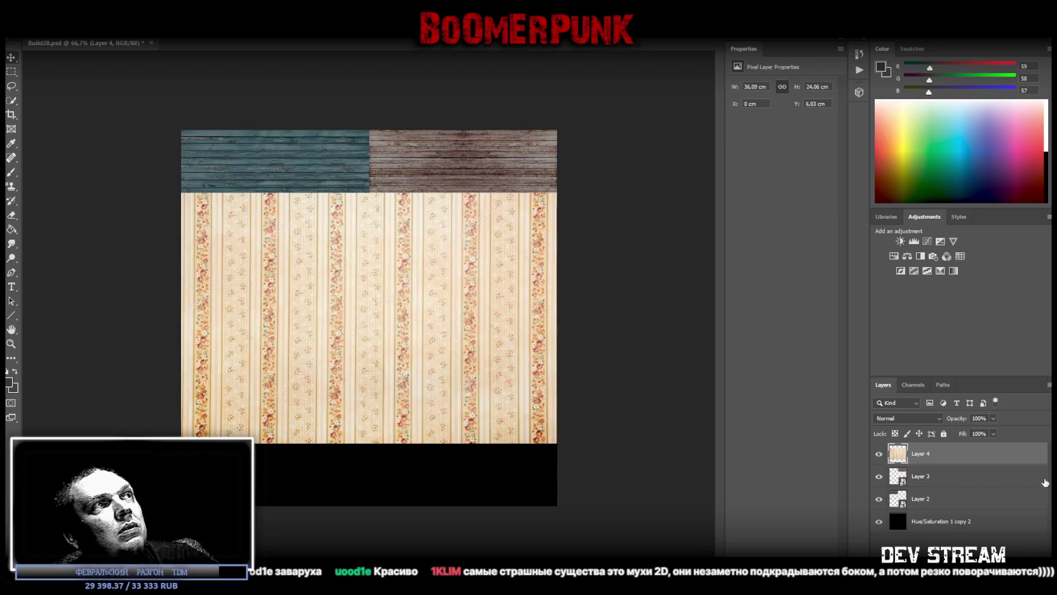
{"action": "right_click", "coordinate": [966, 457]}
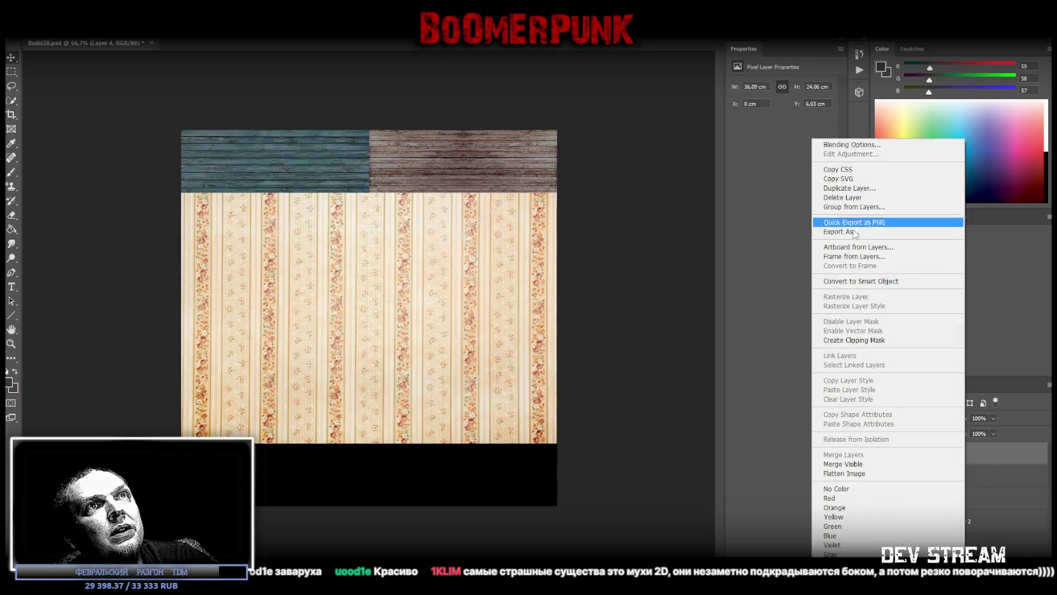
{"action": "left_click", "coordinate": [851, 281]}
{"action": "key", "text": "ctrl+t"}
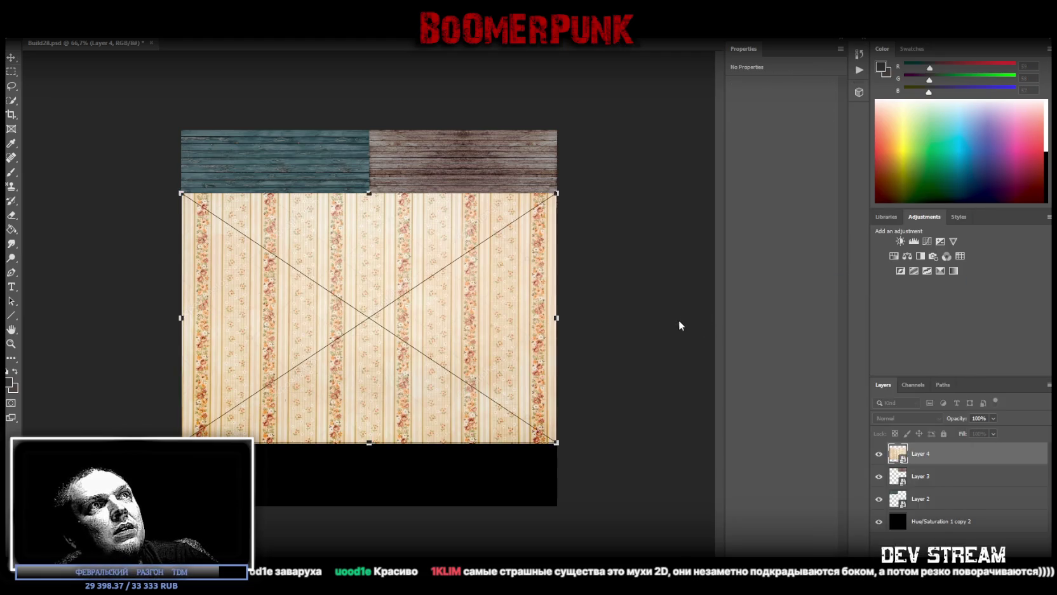
{"action": "mouse_move", "coordinate": [564, 313]}
{"action": "left_mouse_down"}
{"action": "mouse_move", "coordinate": [377, 316]}
{"action": "mouse_move", "coordinate": [343, 288]}
{"action": "left_mouse_up"}
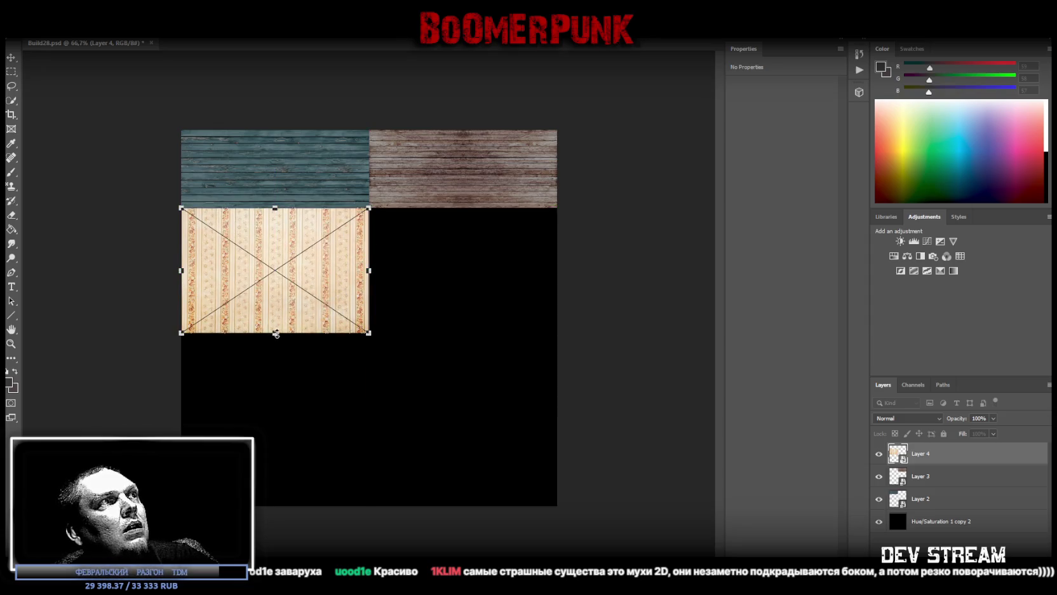
{"action": "left_click_drag", "start_coordinate": [275, 333], "coordinate": [278, 318]}
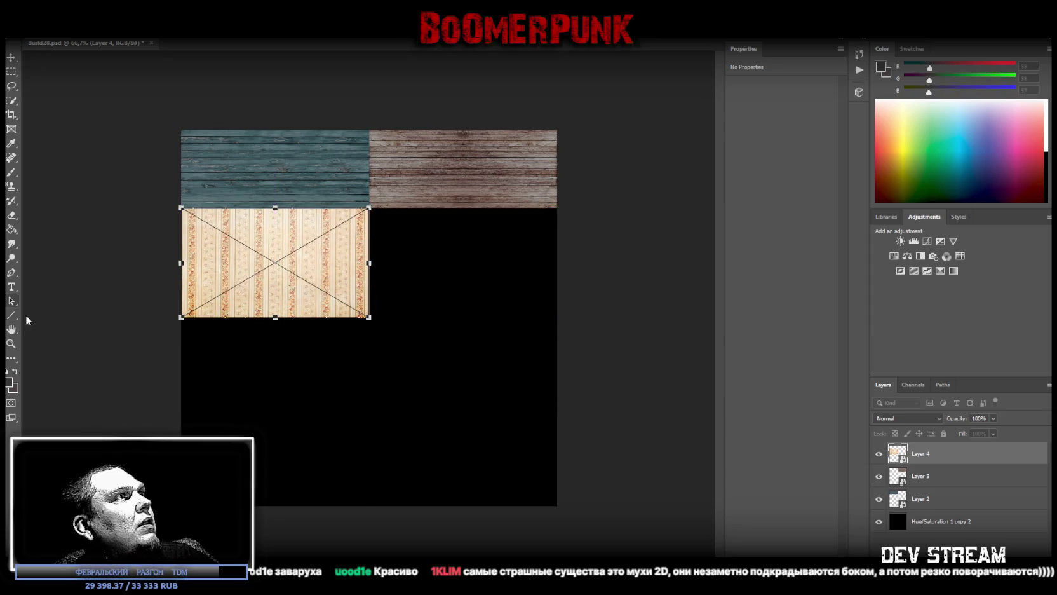
{"action": "key", "text": "Return"}
Zoom in on the wallpaper tile and open its smart object contents.
{"action": "mouse_move", "coordinate": [235, 251]}
{"action": "left_mouse_down"}
{"action": "mouse_move", "coordinate": [276, 243]}
{"action": "mouse_move", "coordinate": [380, 401]}
{"action": "left_mouse_up"}
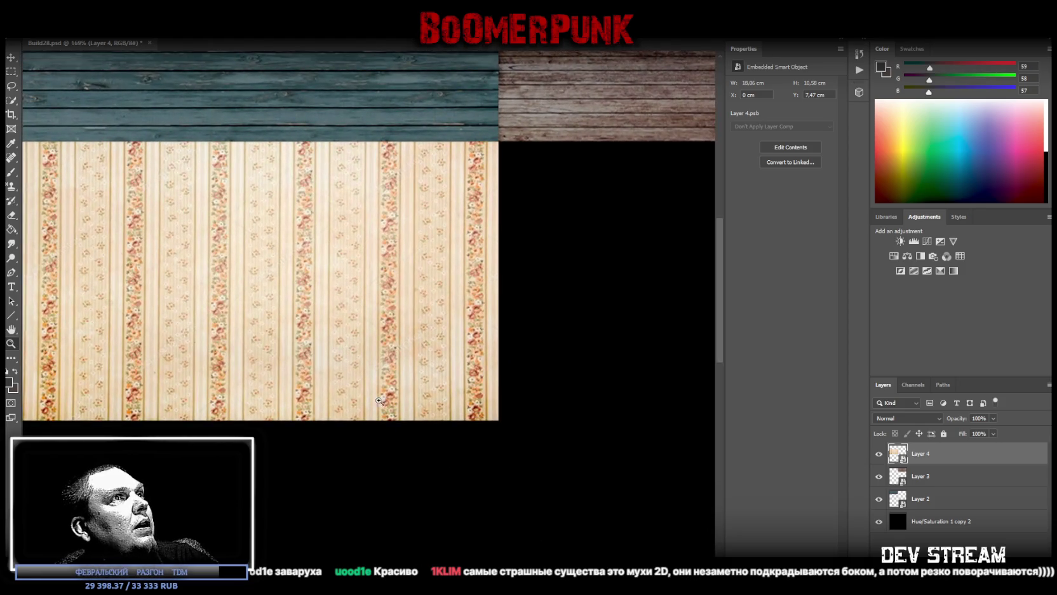
{"action": "mouse_move", "coordinate": [317, 255]}
{"action": "left_mouse_down"}
{"action": "mouse_move", "coordinate": [508, 254]}
{"action": "mouse_move", "coordinate": [465, 254]}
{"action": "left_mouse_up"}
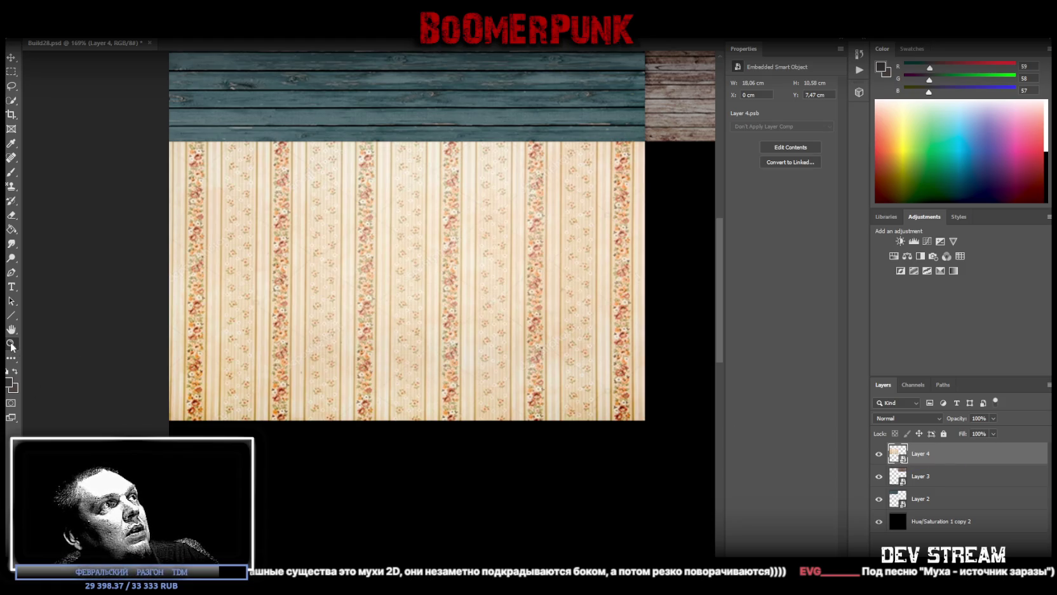
{"action": "double_click", "coordinate": [902, 453]}
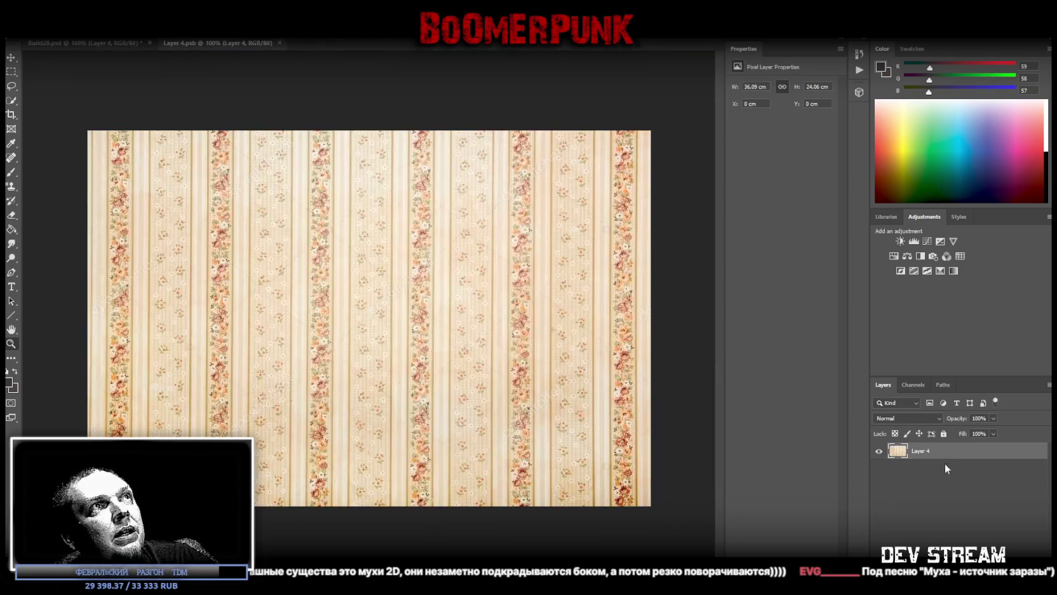
Try a -65 brightness adjustment, discard it, and delete the floral wallpaper layer.
{"action": "left_click", "coordinate": [901, 242]}
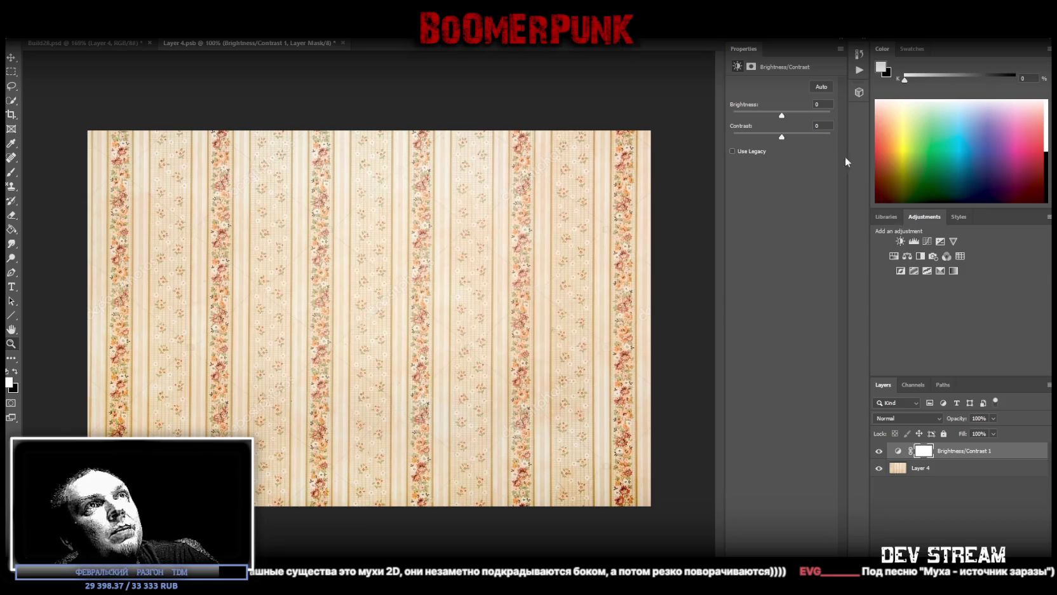
{"action": "left_click_drag", "start_coordinate": [782, 115], "coordinate": [762, 116]}
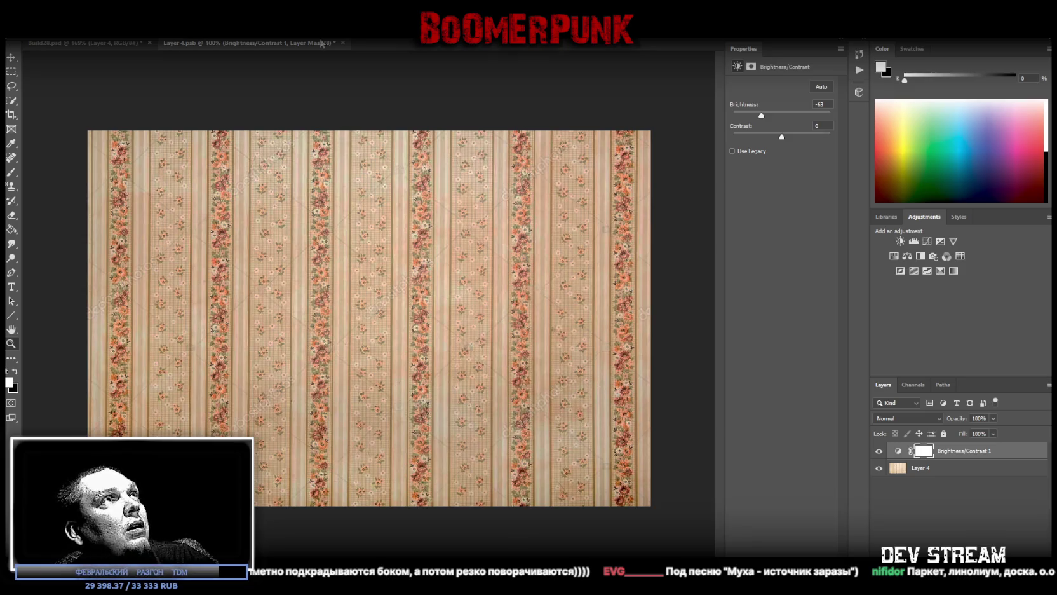
{"action": "left_click", "coordinate": [344, 44]}
{"action": "left_click", "coordinate": [542, 227]}
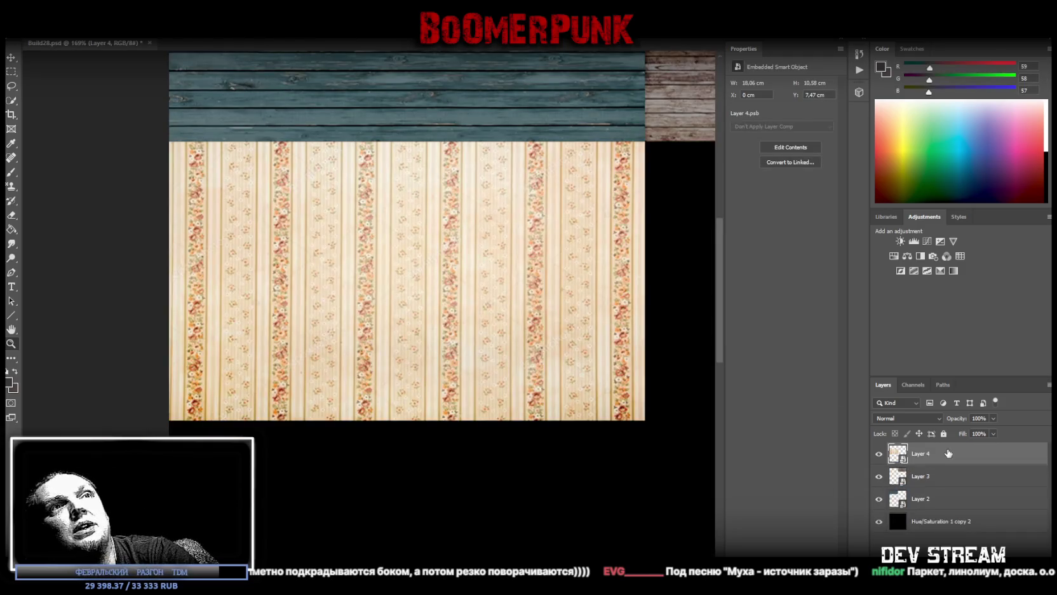
{"action": "key", "text": "Delete"}
{"action": "left_click", "coordinate": [335, 375], "text": "alt"}
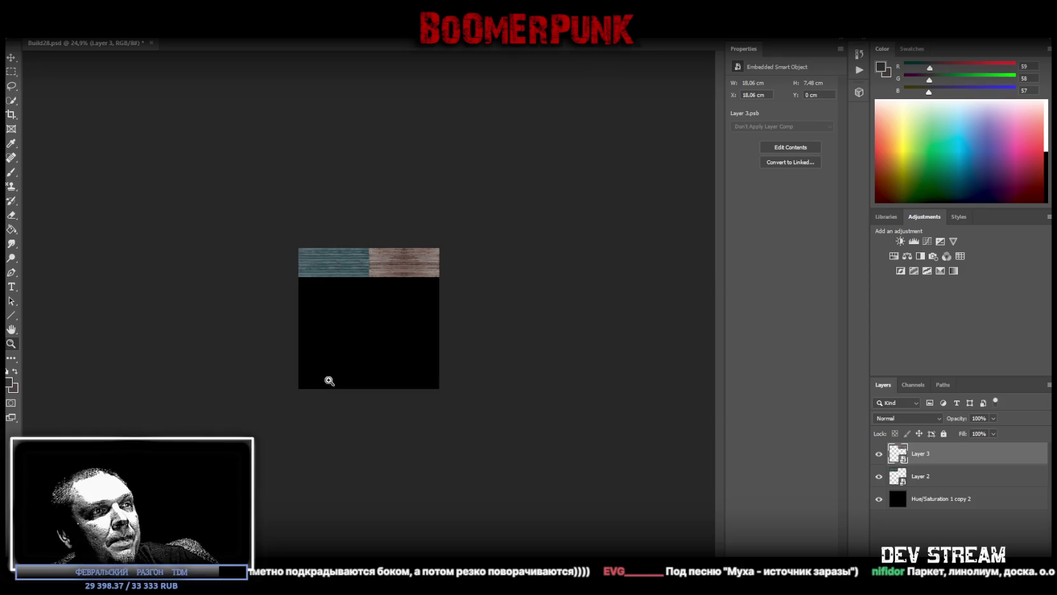
Paste the worn striped wallpaper as a smart object stretched full-height along the atlas's left edge.
{"action": "left_click", "coordinate": [381, 368]}
{"action": "left_click", "coordinate": [321, 361], "text": "alt"}
{"action": "left_click", "coordinate": [374, 392], "text": "alt"}
{"action": "left_click", "coordinate": [425, 473]}
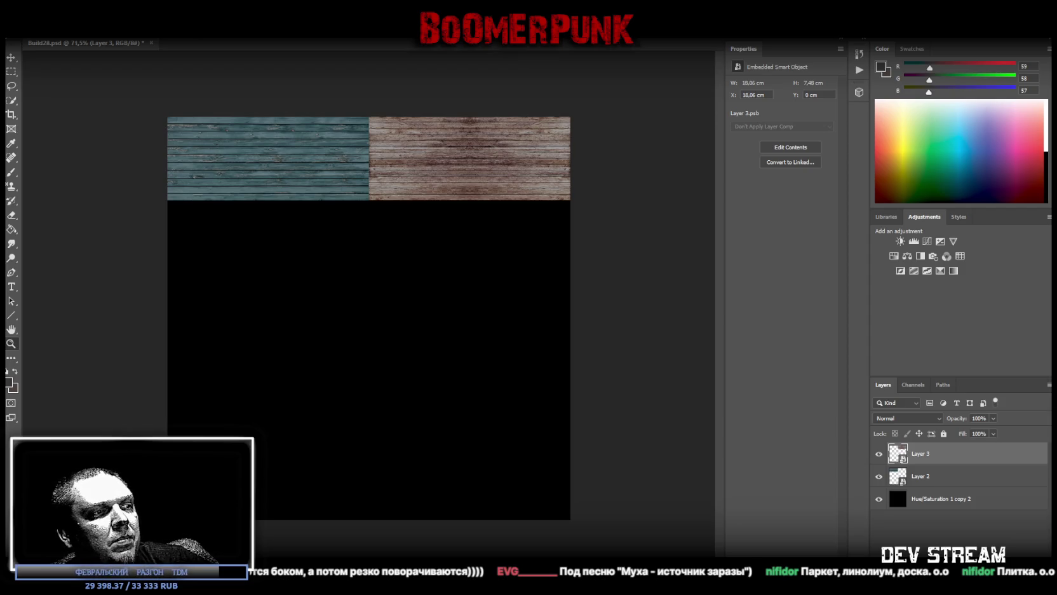
{"action": "key", "text": "ctrl+v"}
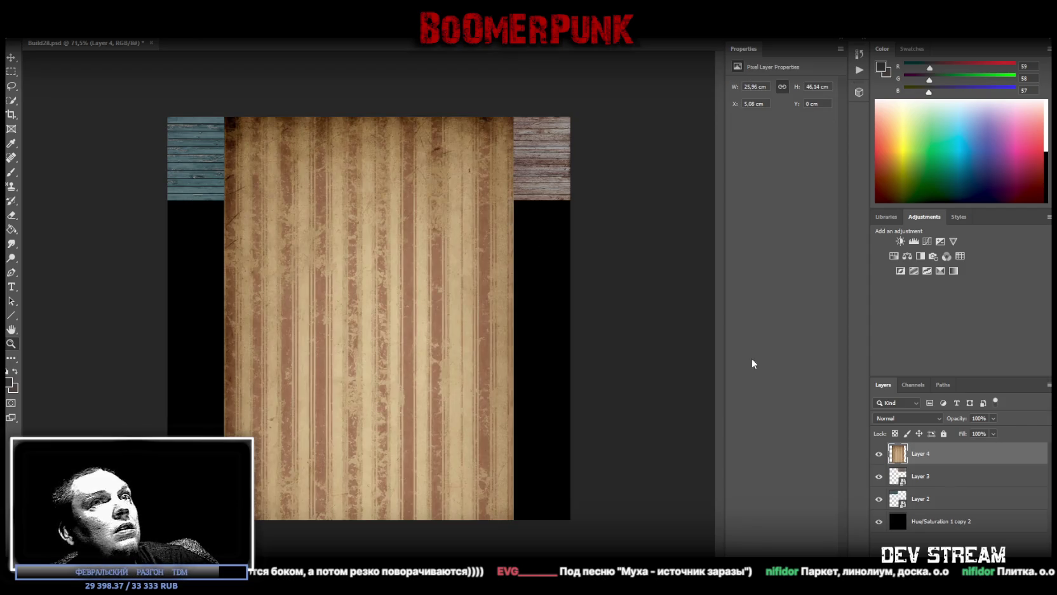
{"action": "right_click", "coordinate": [942, 455]}
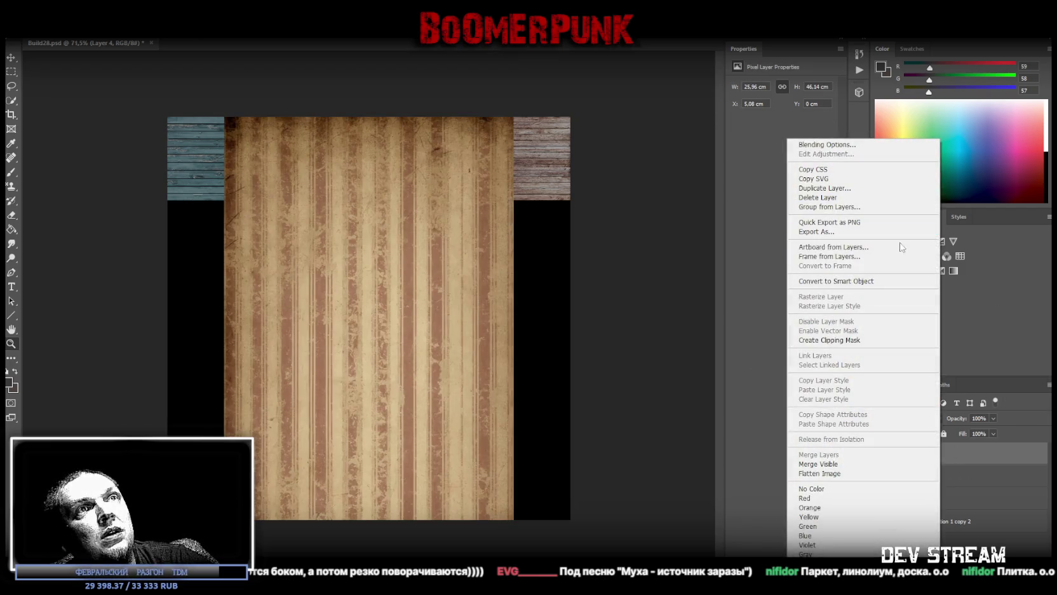
{"action": "left_click", "coordinate": [819, 283]}
{"action": "key", "text": "ctrl+t"}
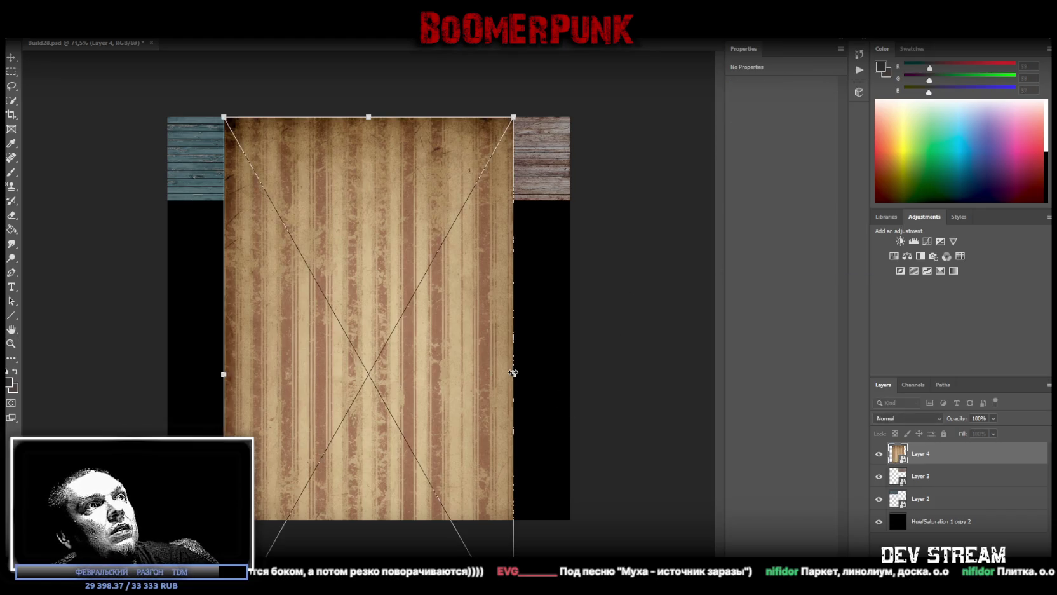
{"action": "left_click_drag", "start_coordinate": [514, 373], "coordinate": [408, 373]}
{"action": "left_click_drag", "start_coordinate": [378, 408], "coordinate": [383, 316]}
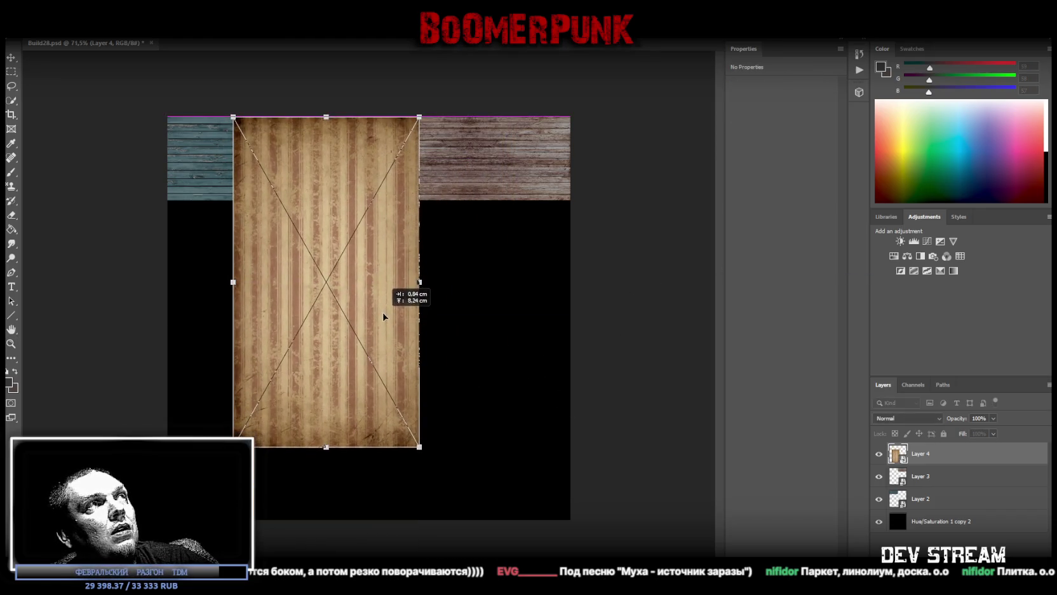
{"action": "left_click_drag", "start_coordinate": [326, 446], "coordinate": [326, 518]}
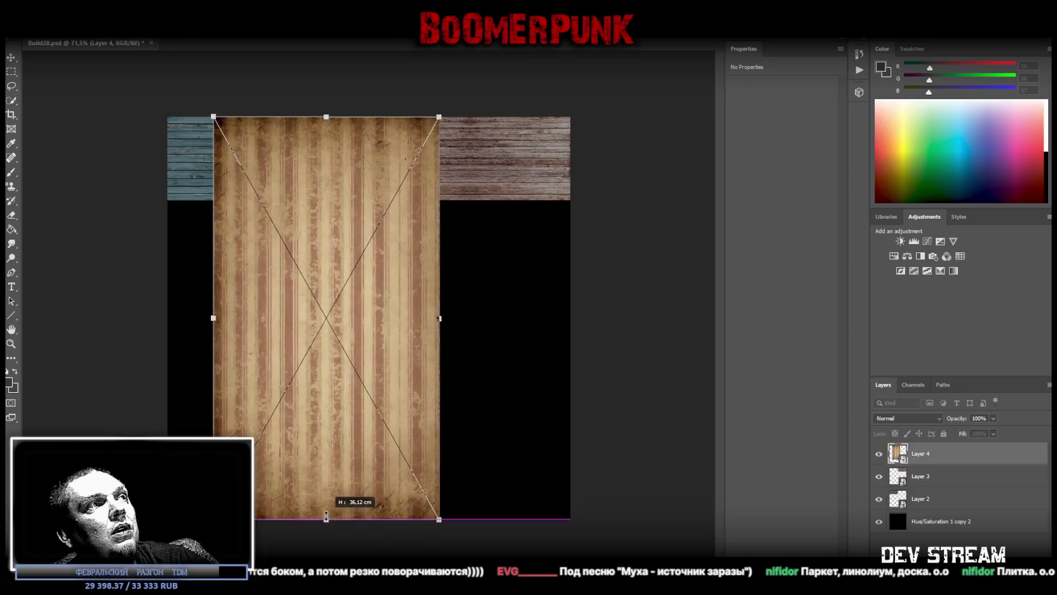
{"action": "left_click_drag", "start_coordinate": [343, 462], "coordinate": [297, 463]}
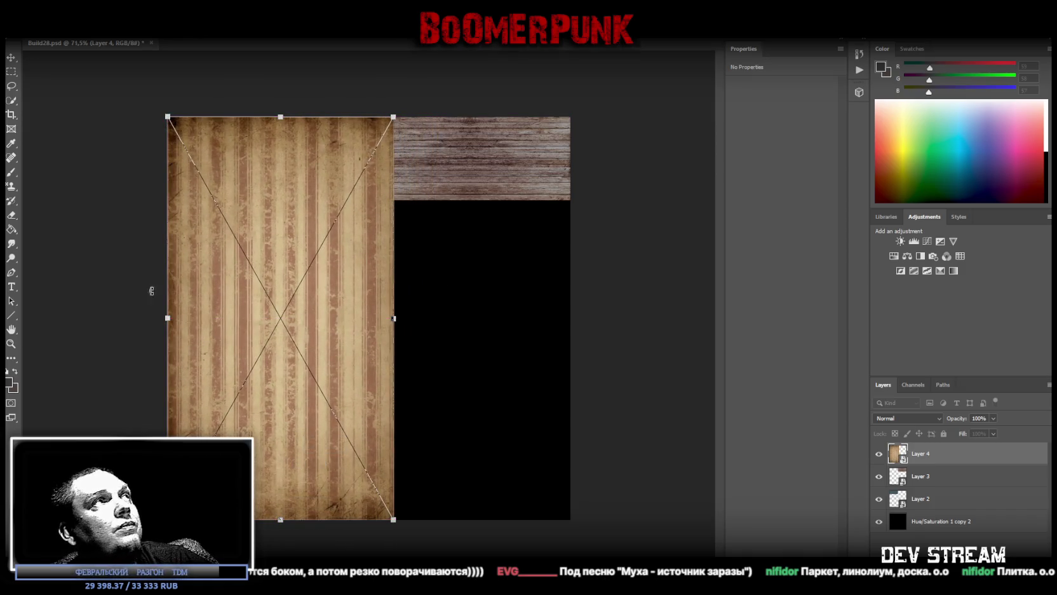
{"action": "key", "text": "Return"}
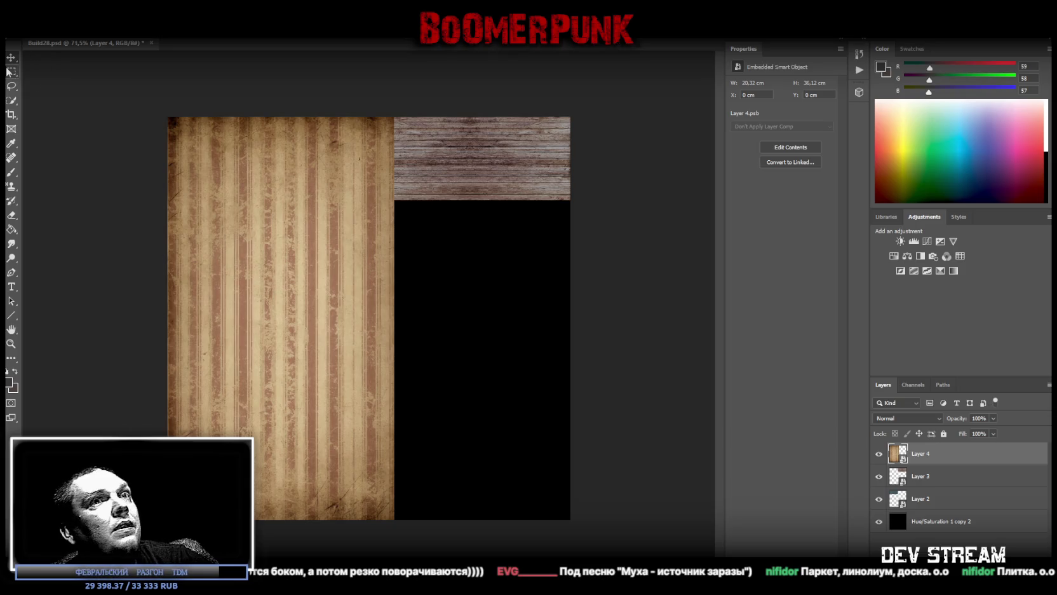
Rasterize the wallpaper, copy its top half into Layer 5, and move Layer 4 into the top-right slot.
{"action": "right_click", "coordinate": [934, 456]}
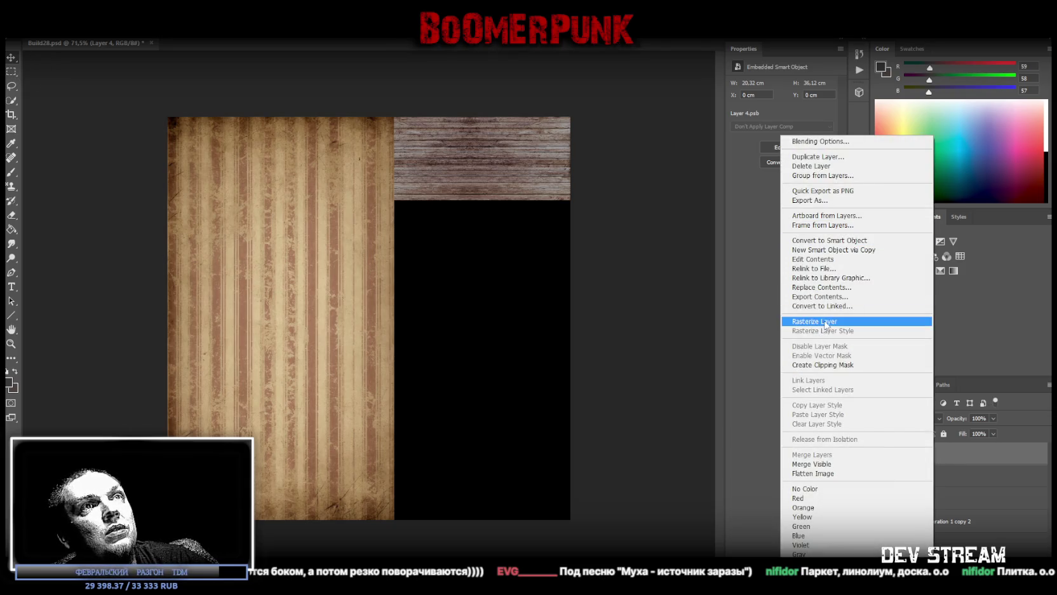
{"action": "left_click", "coordinate": [825, 323]}
{"action": "left_click_drag", "start_coordinate": [168, 117], "coordinate": [456, 314]}
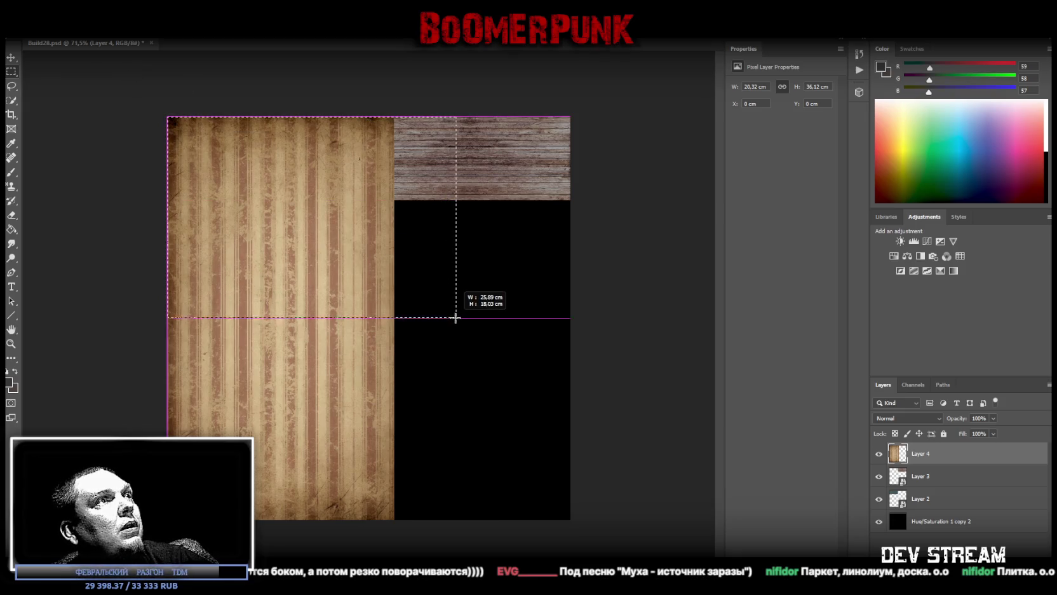
{"action": "left_click_drag", "start_coordinate": [455, 314], "coordinate": [456, 317]}
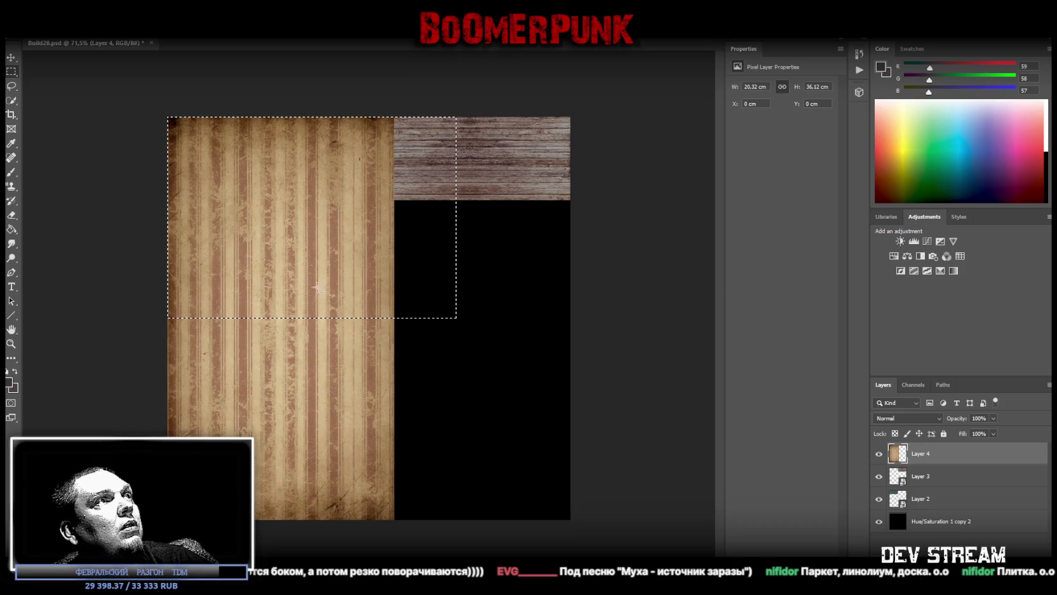
{"action": "right_click", "coordinate": [303, 262]}
{"action": "left_click", "coordinate": [372, 349]}
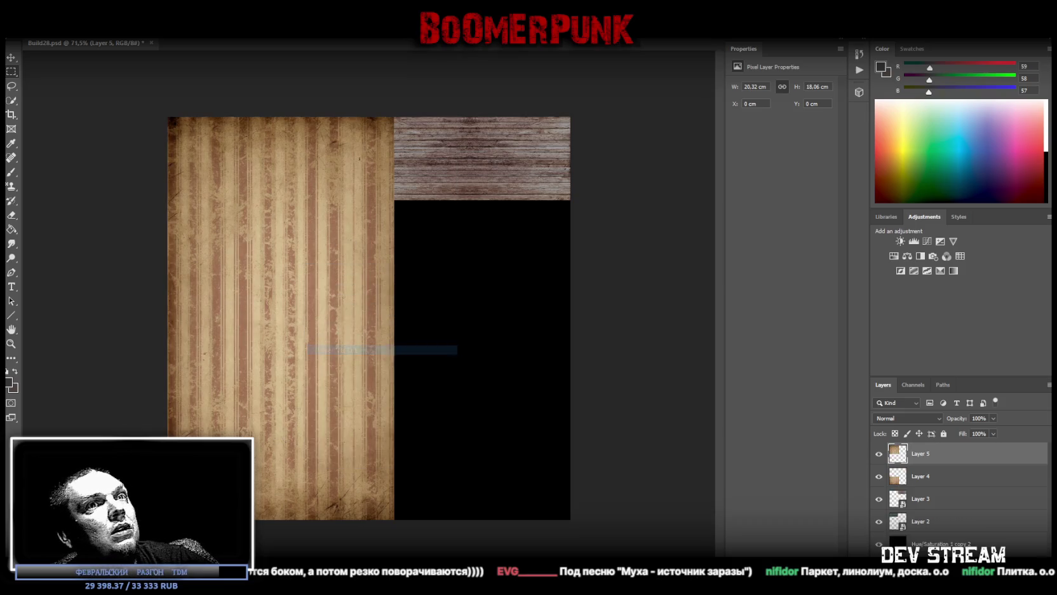
{"action": "left_click", "coordinate": [928, 478]}
{"action": "mouse_move", "coordinate": [464, 319]}
{"action": "left_mouse_down"}
{"action": "mouse_move", "coordinate": [257, 433]}
{"action": "mouse_move", "coordinate": [484, 232]}
{"action": "left_mouse_up"}
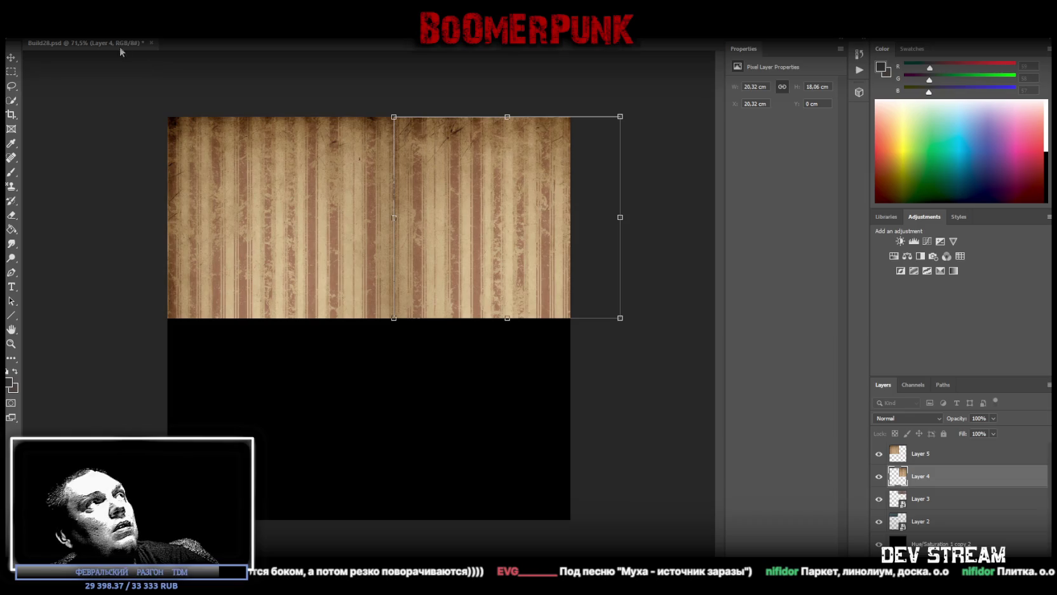
Combine both wallpaper layers into one smart object scaled into a tile below the blue-grey planks.
{"action": "key", "text": "Return"}
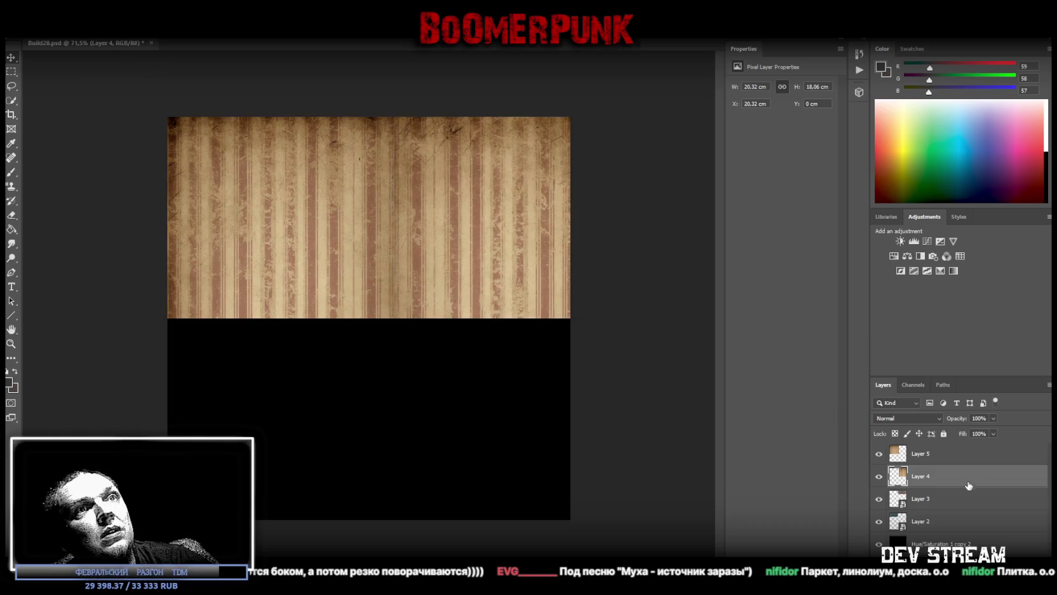
{"action": "left_click", "coordinate": [921, 453], "text": "shift"}
{"action": "right_click", "coordinate": [903, 477]}
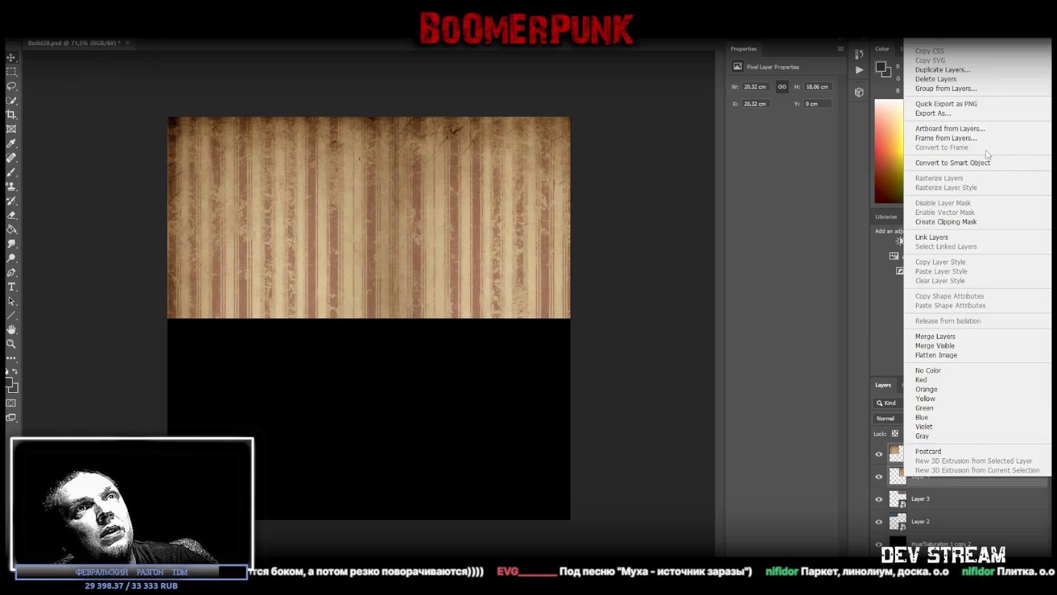
{"action": "left_click", "coordinate": [953, 163]}
{"action": "key", "text": "ctrl+t"}
{"action": "left_click_drag", "start_coordinate": [616, 220], "coordinate": [473, 216]}
{"action": "mouse_move", "coordinate": [399, 210]}
{"action": "left_mouse_down"}
{"action": "mouse_move", "coordinate": [400, 264]}
{"action": "mouse_move", "coordinate": [368, 263]}
{"action": "left_mouse_up"}
{"action": "mouse_move", "coordinate": [268, 326]}
{"action": "left_mouse_down"}
{"action": "mouse_move", "coordinate": [268, 335]}
{"action": "mouse_move", "coordinate": [268, 318]}
{"action": "left_mouse_up"}
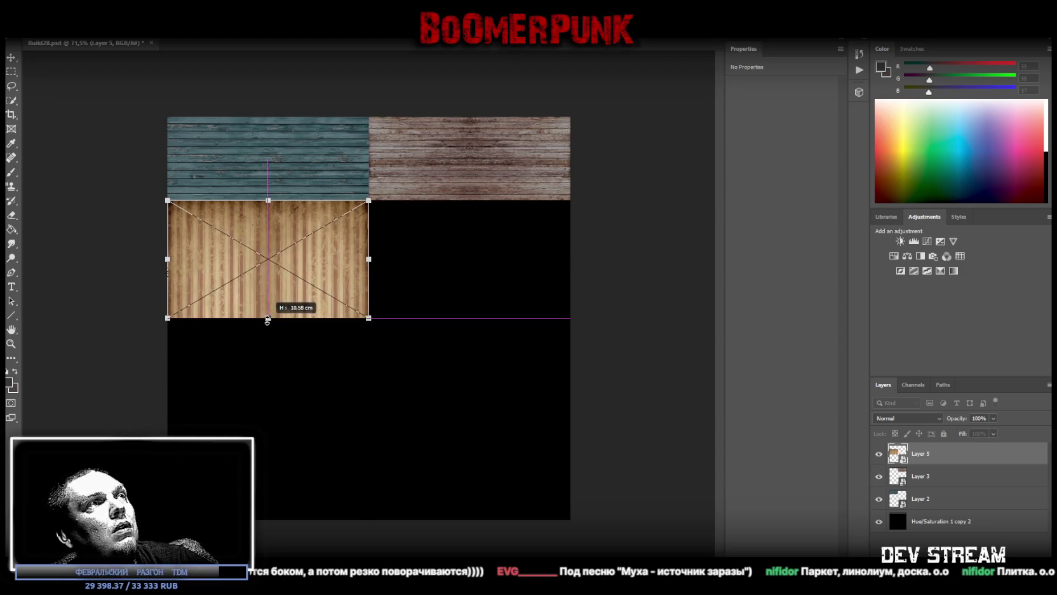
{"action": "key", "text": "Return"}
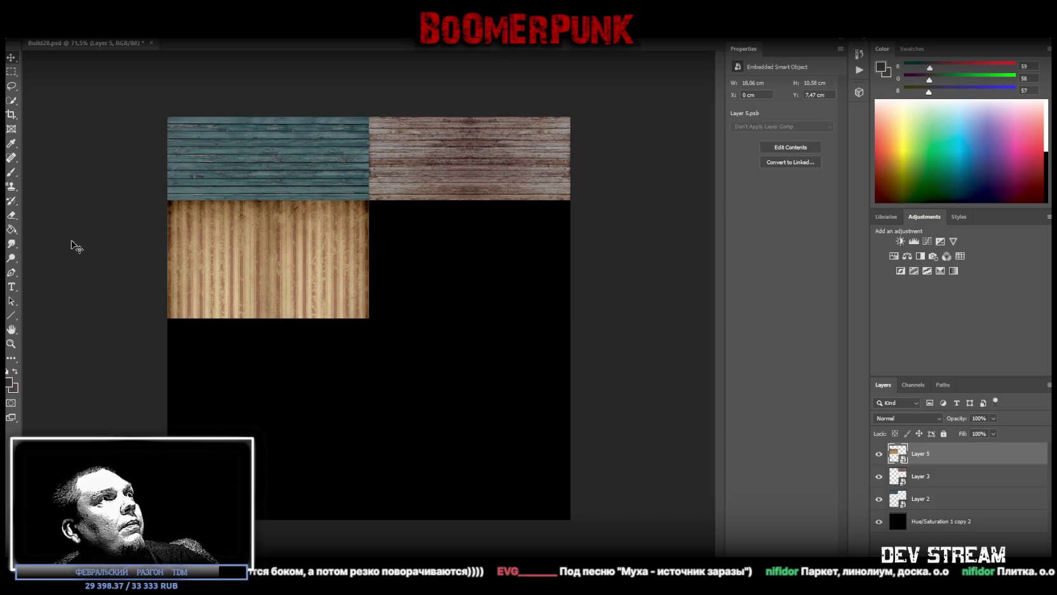
{"action": "double_click", "coordinate": [898, 453]}
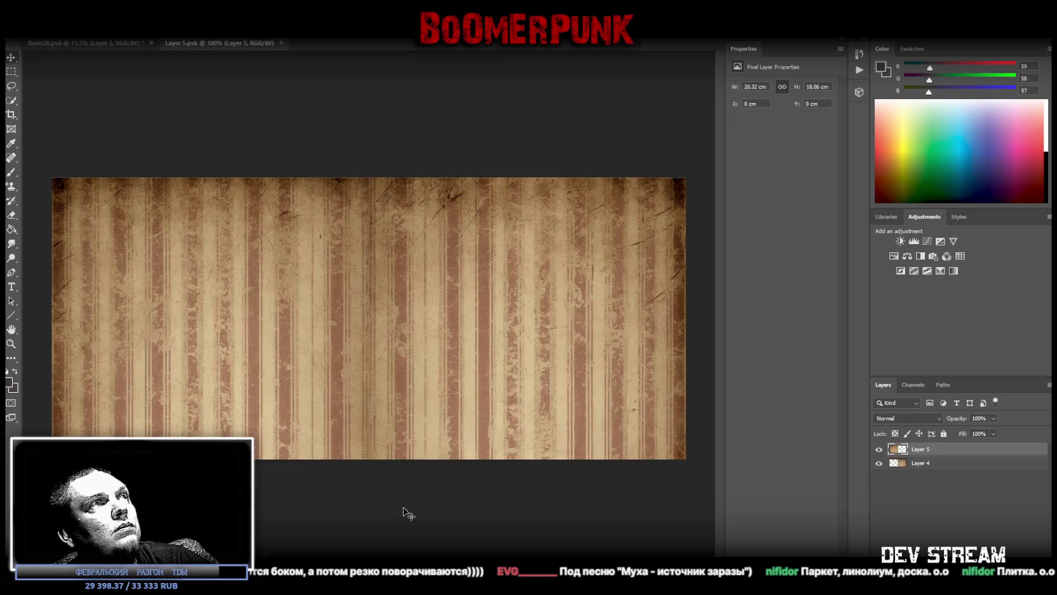
Try widening the right half, undo it, and delete a narrow seam column from Layer 5.
{"action": "key", "text": "ctrl+t"}
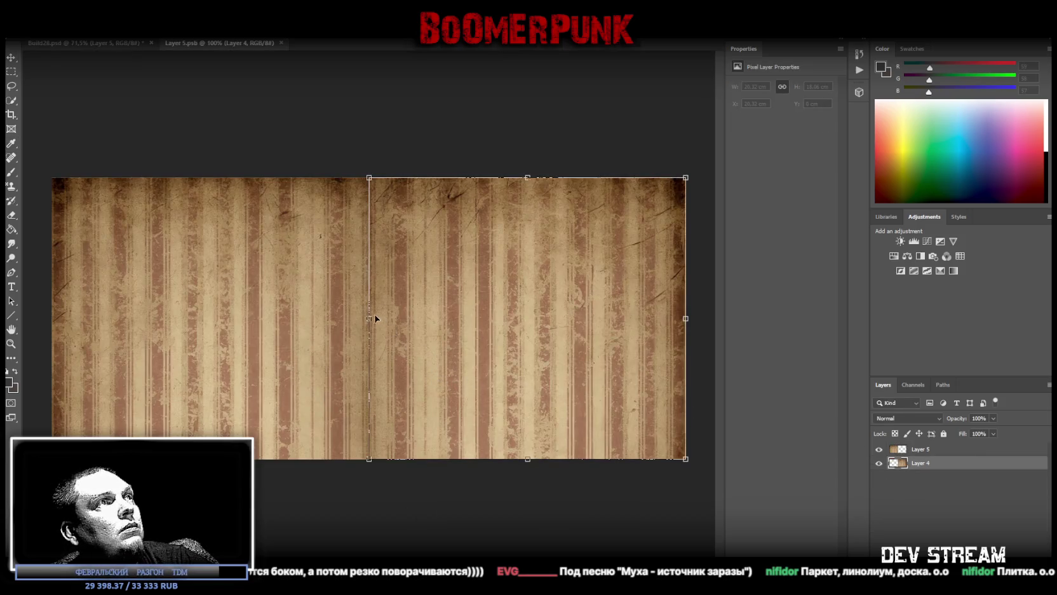
{"action": "left_click_drag", "start_coordinate": [366, 318], "coordinate": [344, 322]}
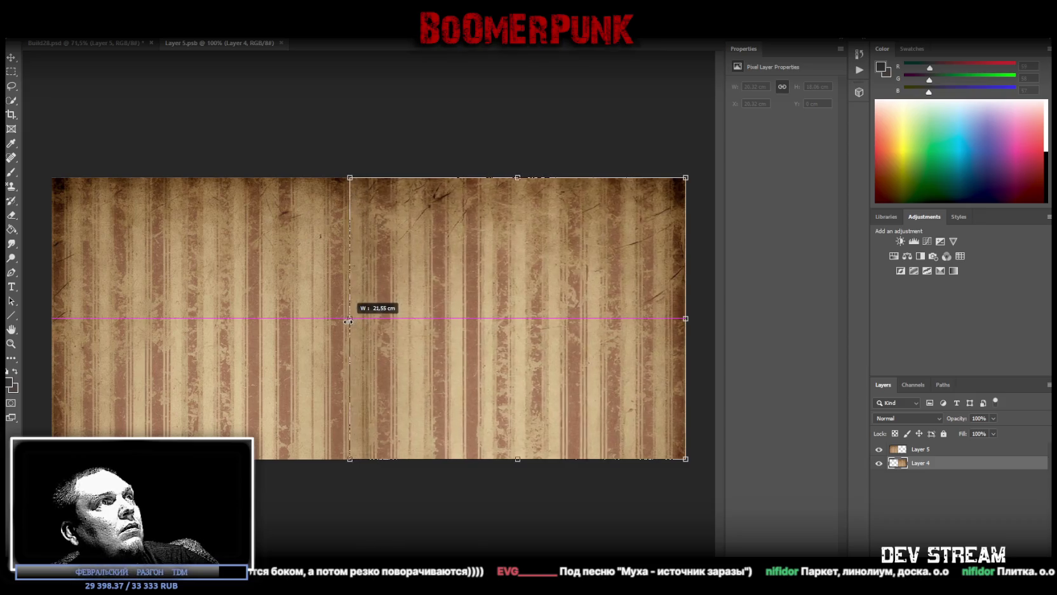
{"action": "left_click_drag", "start_coordinate": [344, 321], "coordinate": [341, 322]}
{"action": "left_click", "coordinate": [11, 58]}
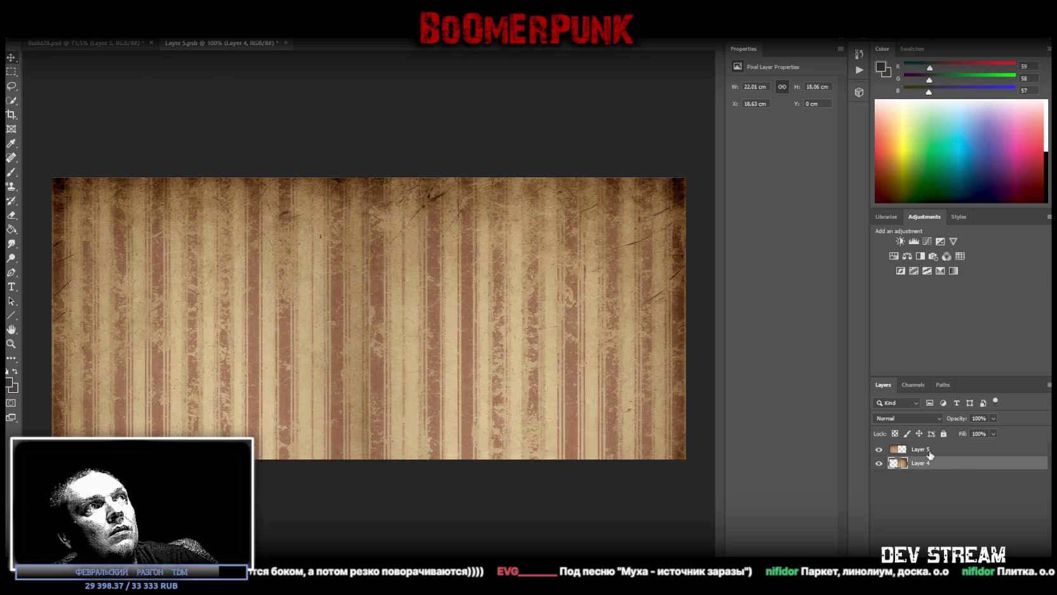
{"action": "key", "text": "ctrl+z"}
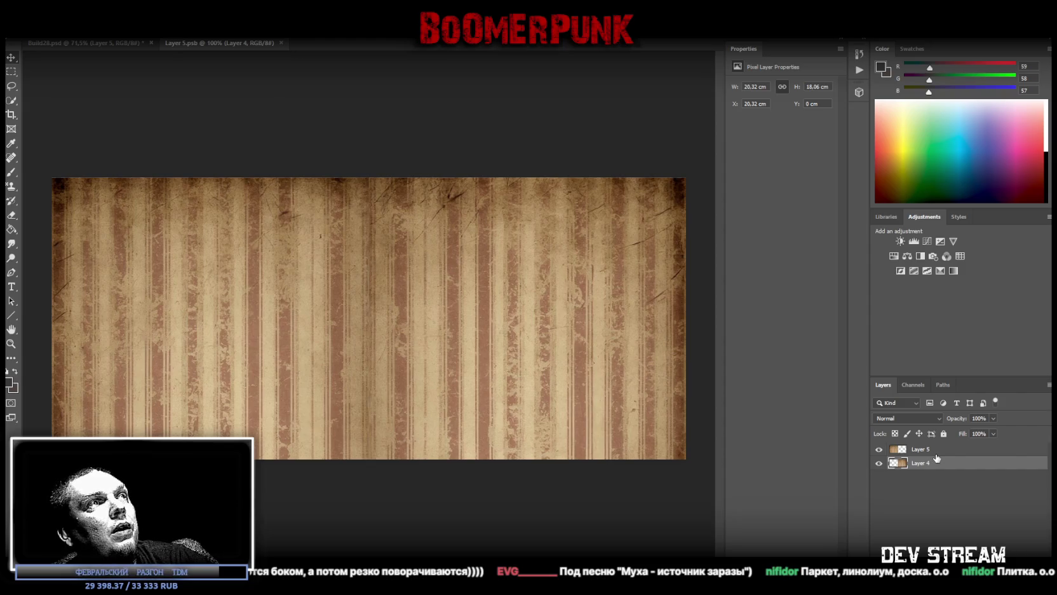
{"action": "left_click", "coordinate": [12, 72]}
{"action": "left_click_drag", "start_coordinate": [358, 170], "coordinate": [380, 489]}
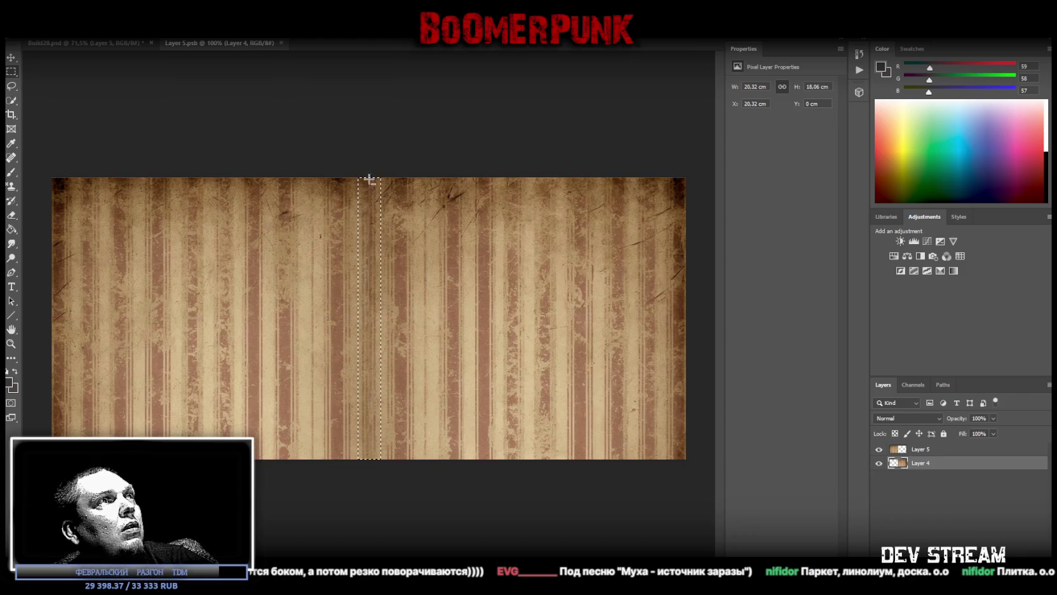
{"action": "left_click_drag", "start_coordinate": [354, 170], "coordinate": [385, 485]}
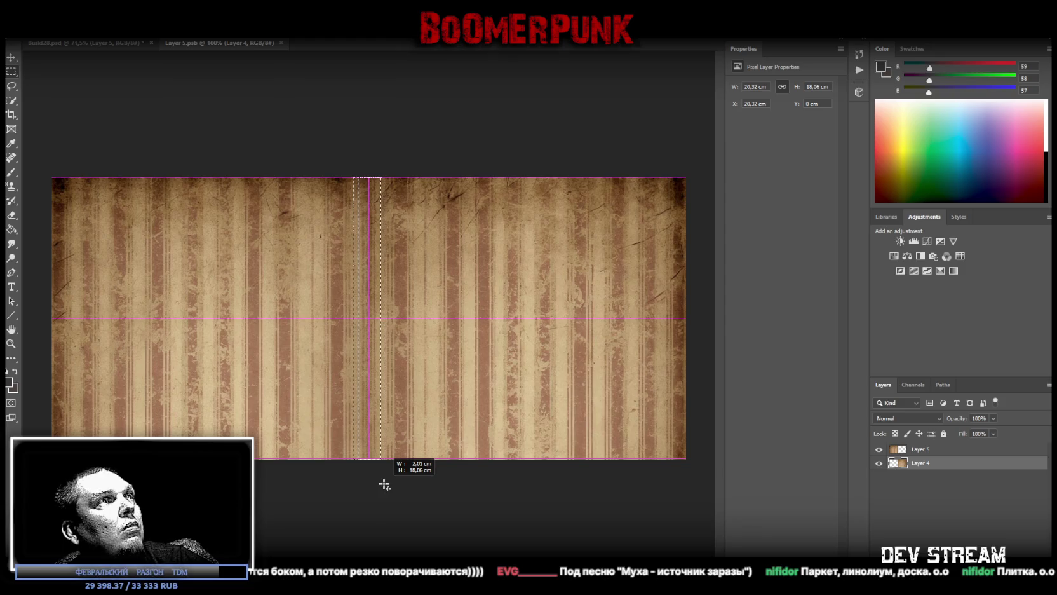
{"action": "left_click_drag", "start_coordinate": [385, 485], "coordinate": [383, 485]}
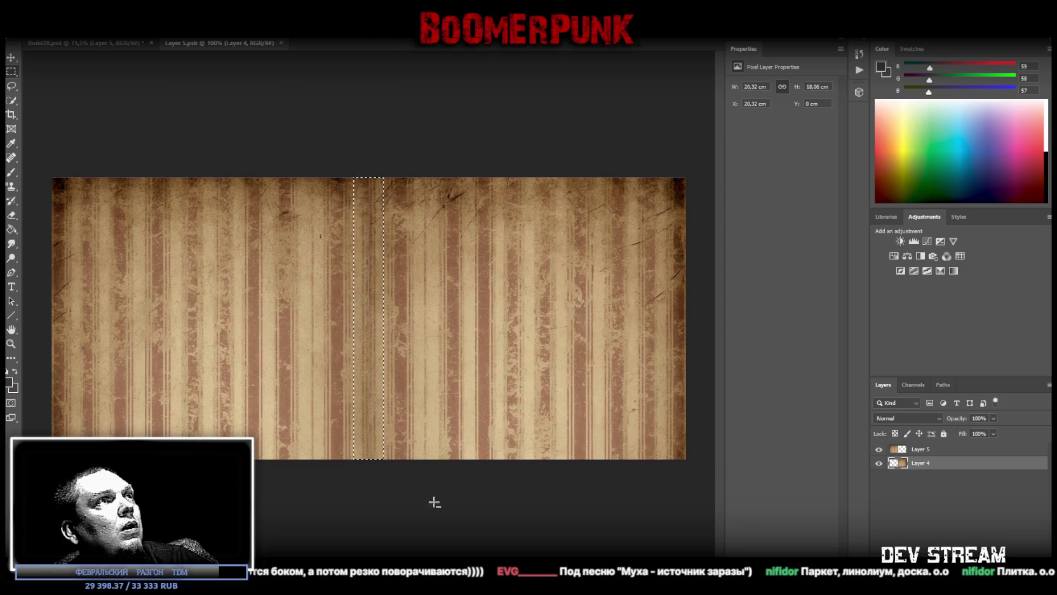
{"action": "left_click", "coordinate": [921, 449]}
{"action": "key", "text": "Delete"}
{"action": "key", "text": "ctrl+d"}
{"action": "left_click", "coordinate": [11, 86]}
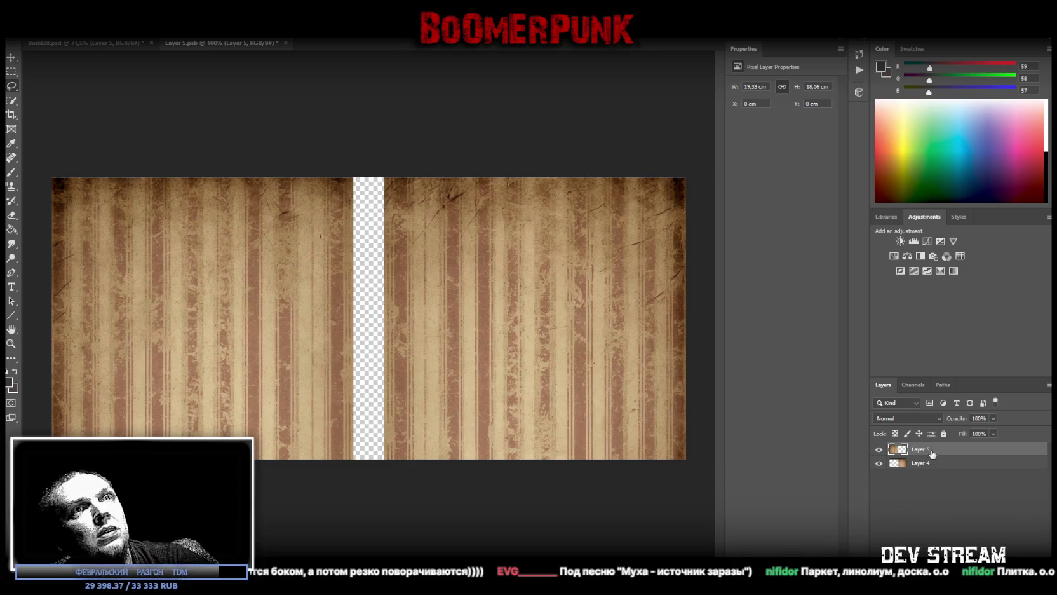
Stretch Layer 5 rightward and Layer 4 leftward so the halves meet without a gap.
{"action": "key", "text": "ctrl+t"}
{"action": "left_click_drag", "start_coordinate": [354, 320], "coordinate": [369, 320]}
{"action": "key", "text": "Return"}
{"action": "left_click", "coordinate": [969, 464]}
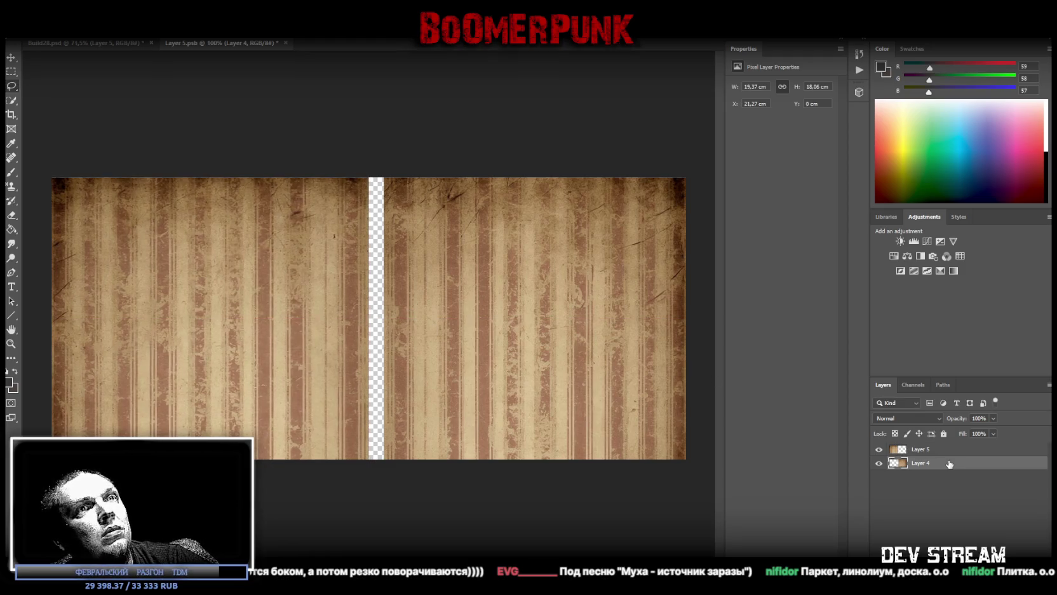
{"action": "key", "text": "ctrl+t"}
{"action": "left_click_drag", "start_coordinate": [384, 318], "coordinate": [369, 318]}
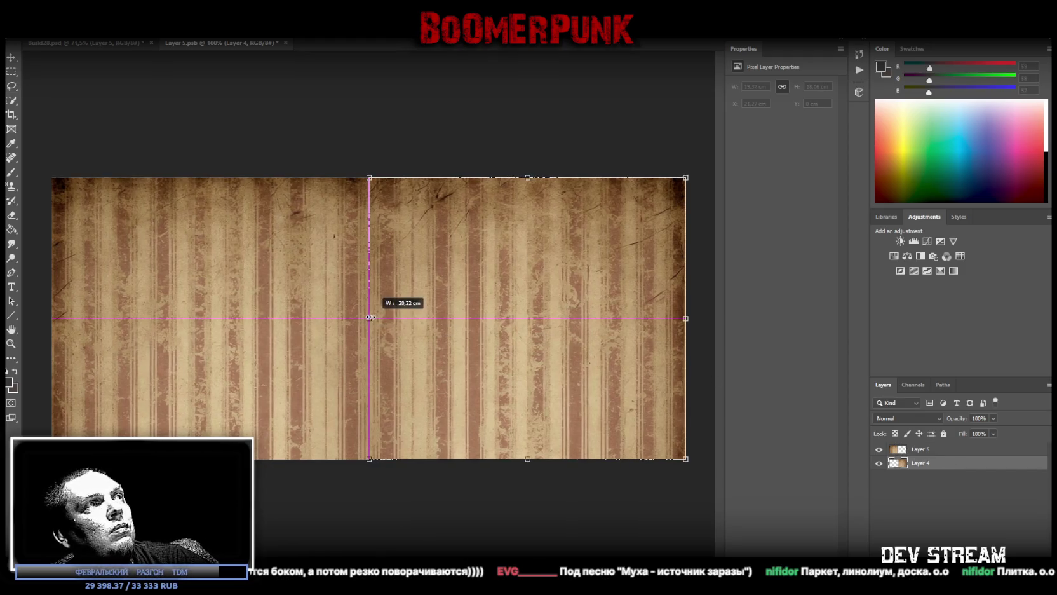
{"action": "key", "text": "Return"}
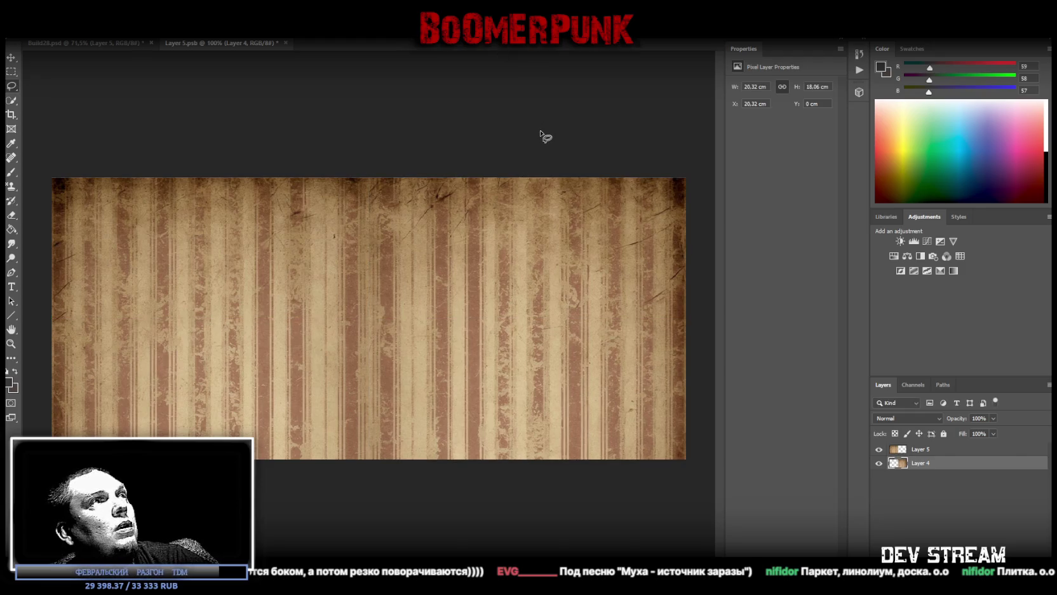
Merge the two wallpaper halves into a single layer.
{"action": "left_click", "coordinate": [928, 449], "text": "shift"}
{"action": "right_click", "coordinate": [927, 449]}
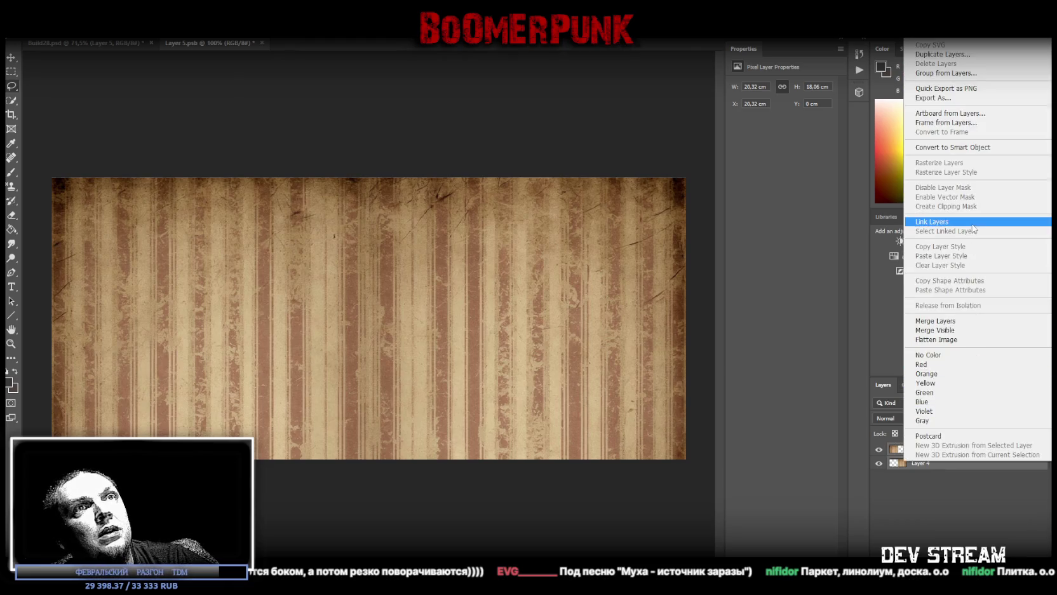
{"action": "left_click", "coordinate": [949, 327]}
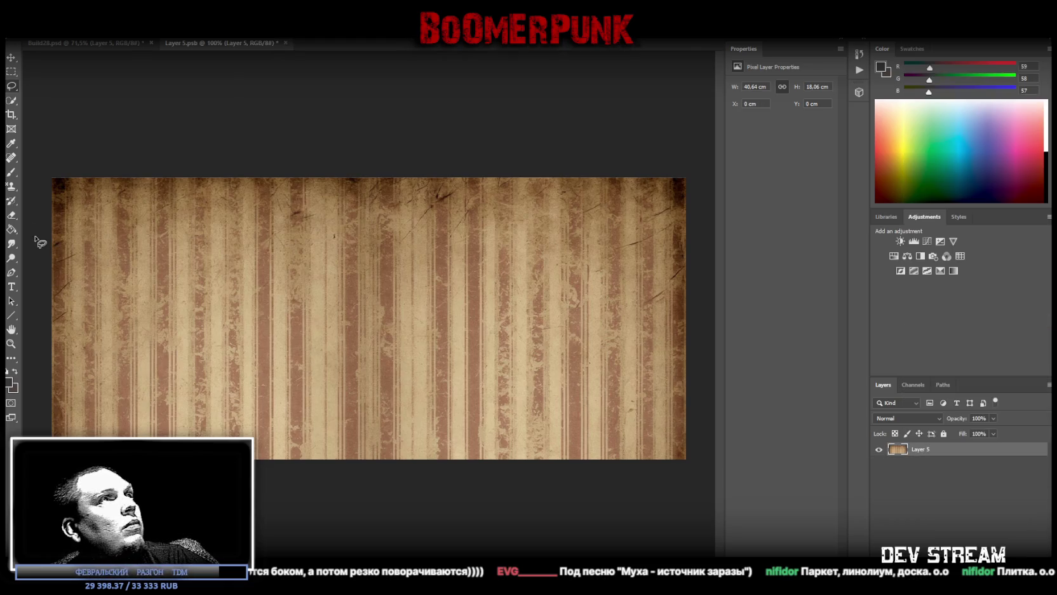
Heal the central seam with the Healing Brush, zoom out, and save the smart object.
{"action": "left_click", "coordinate": [10, 157]}
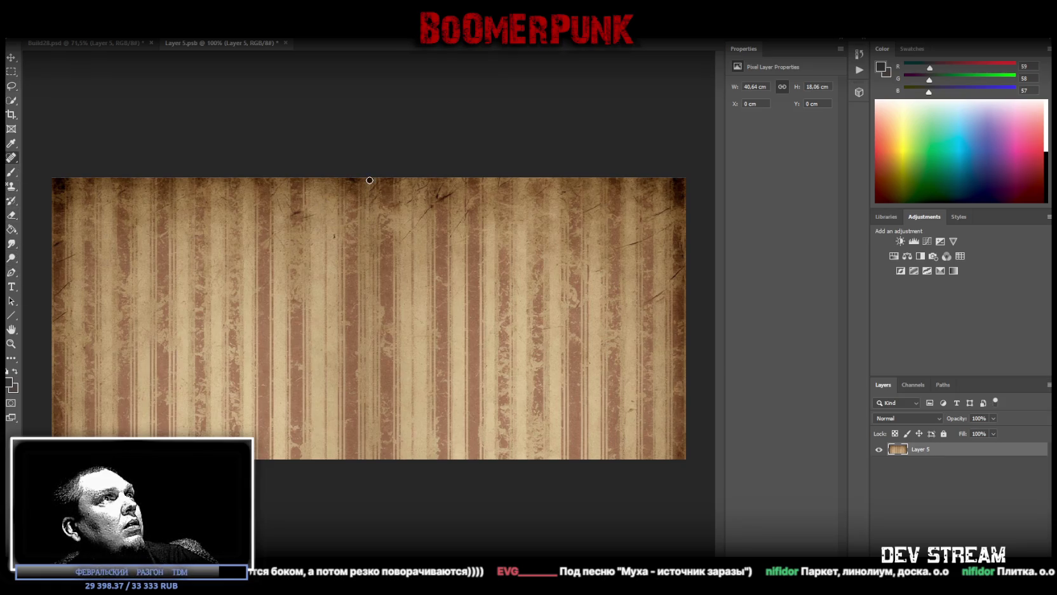
{"action": "left_click", "coordinate": [370, 463], "text": "shift"}
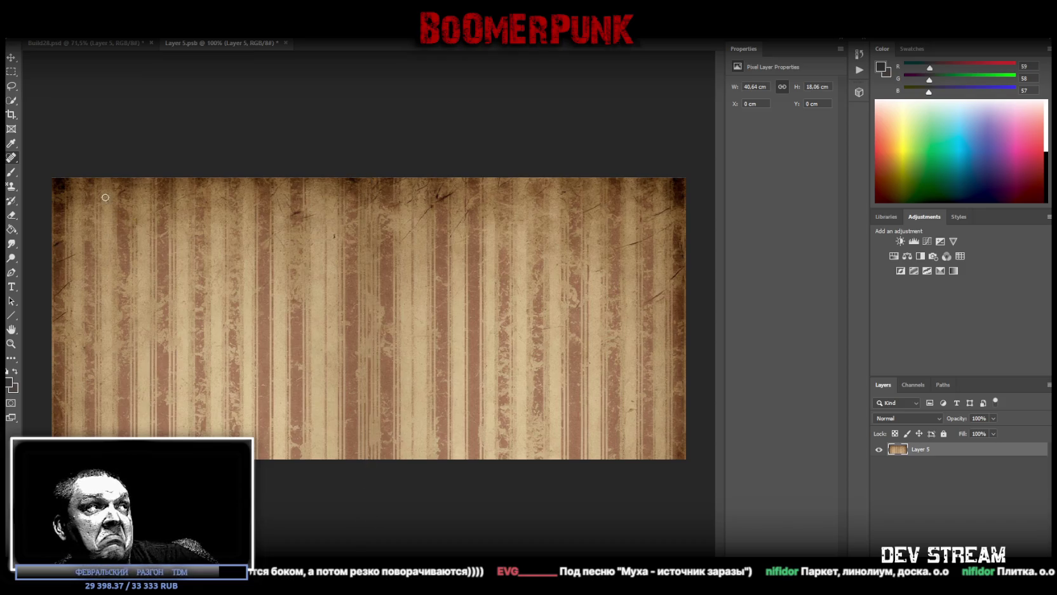
{"action": "left_click", "coordinate": [11, 343]}
{"action": "mouse_move", "coordinate": [291, 171]}
{"action": "left_mouse_down"}
{"action": "mouse_move", "coordinate": [249, 171]}
{"action": "mouse_move", "coordinate": [260, 192]}
{"action": "left_mouse_up"}
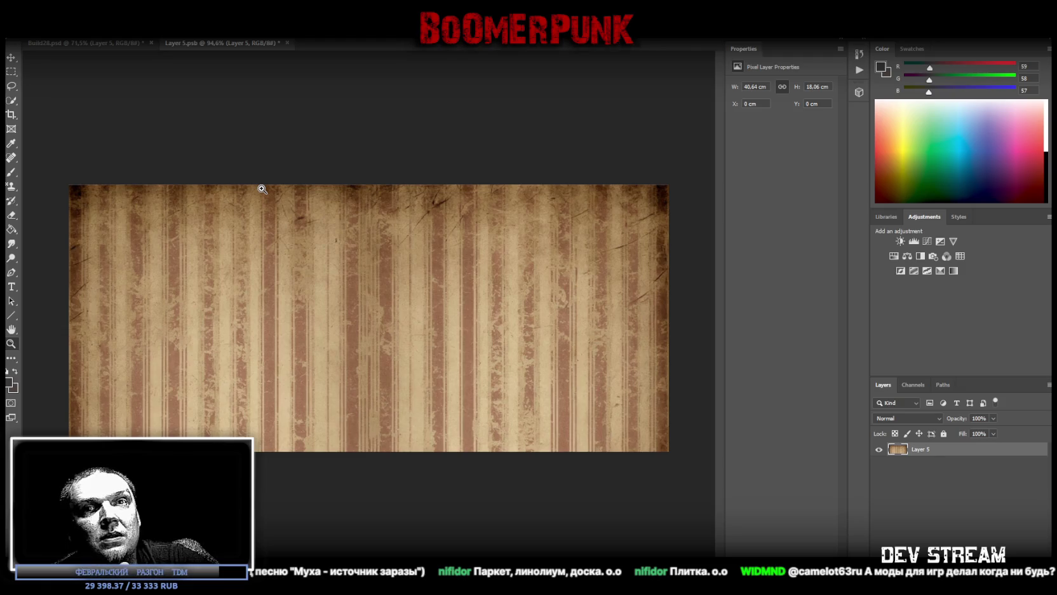
{"action": "key", "text": "ctrl+s"}
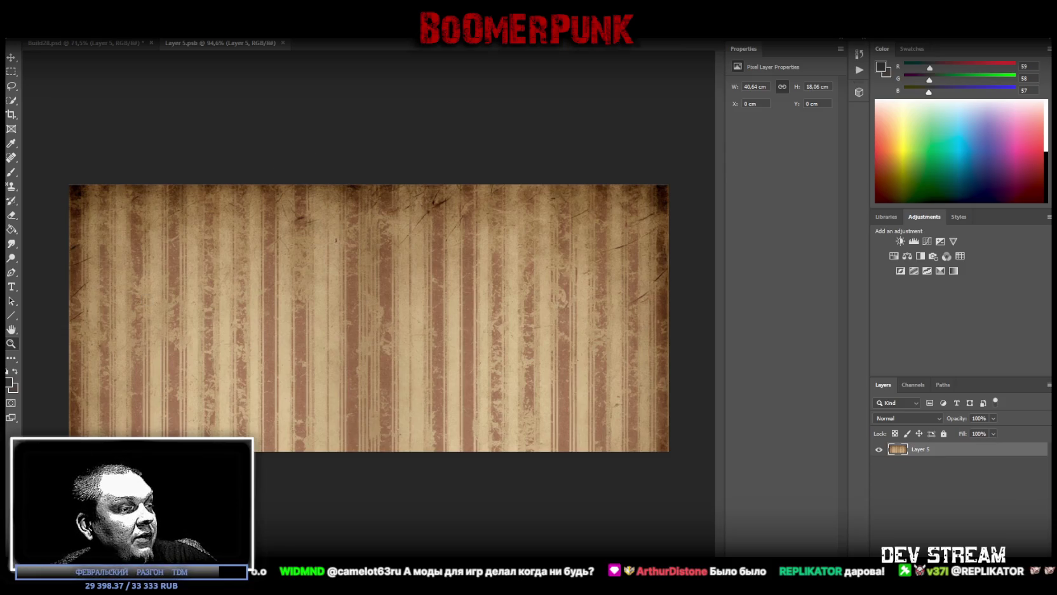
Switch from Photoshop to the Steam window showing Sea of Stars.
{"action": "key", "text": "alt+Tab"}
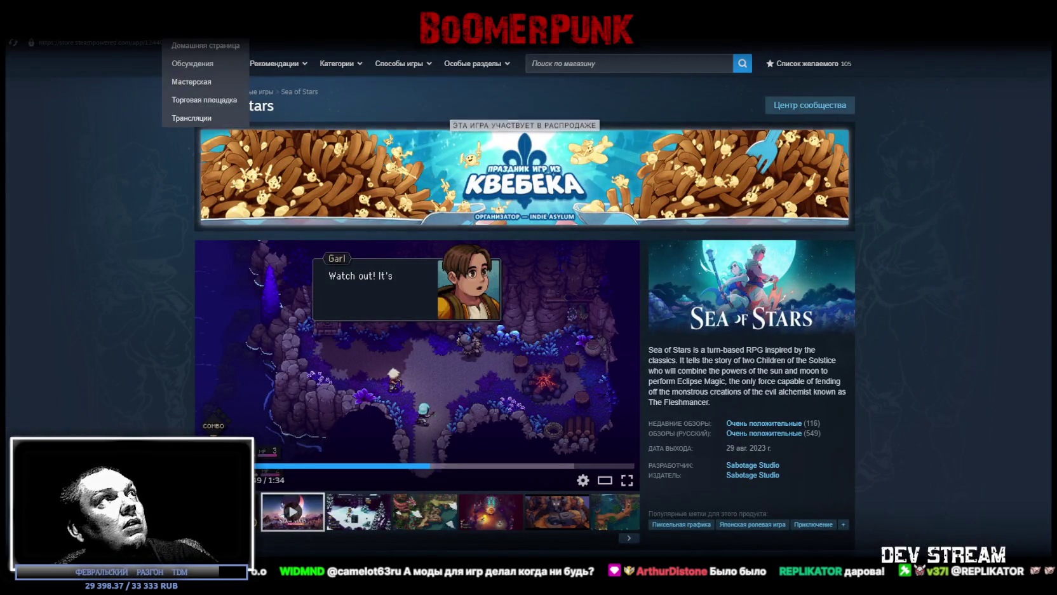
Open the Waterpunk: Through the Rust Demo store page from the library, then list all R_Games titles.
{"action": "left_click", "coordinate": [127, 30]}
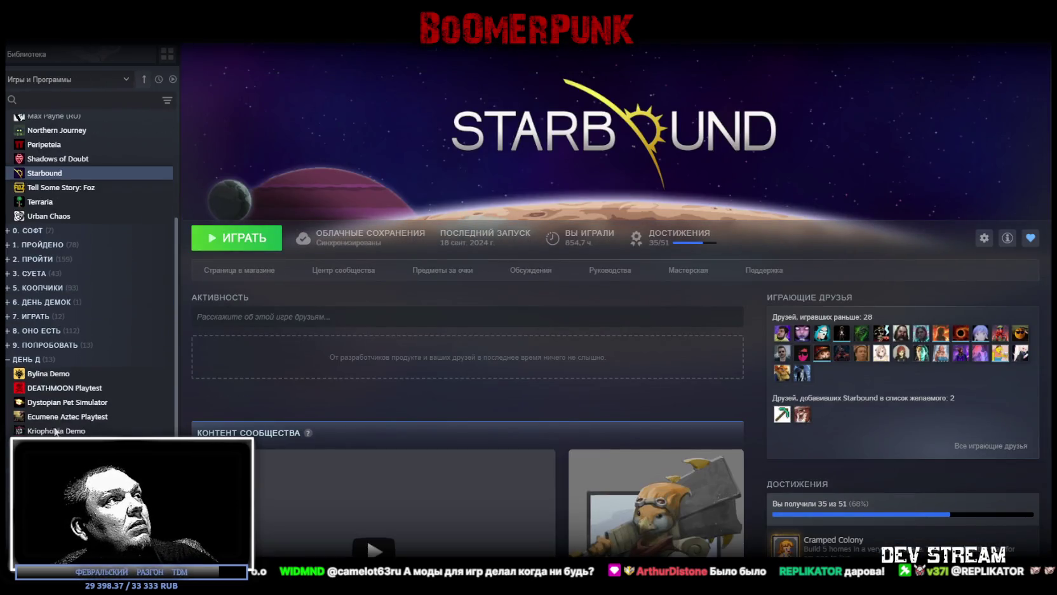
{"action": "left_click", "coordinate": [57, 474]}
{"action": "left_click", "coordinate": [223, 272]}
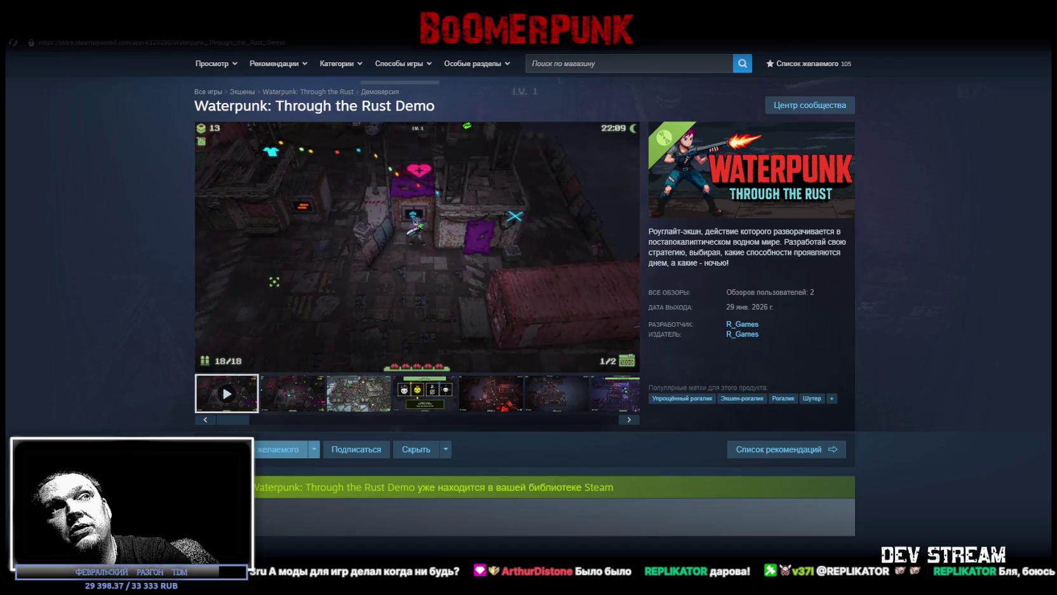
{"action": "left_click", "coordinate": [745, 325]}
{"action": "mouse_move", "coordinate": [265, 202]}
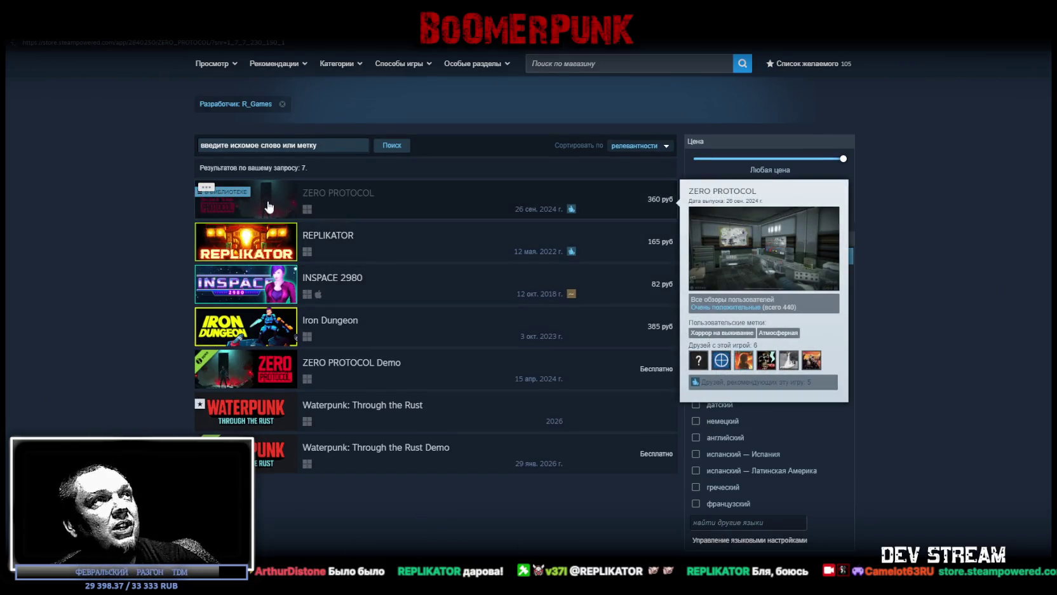
Browse the ZERO PROTOCOL store page and its trailer, then return to the library home.
{"action": "left_click", "coordinate": [337, 216]}
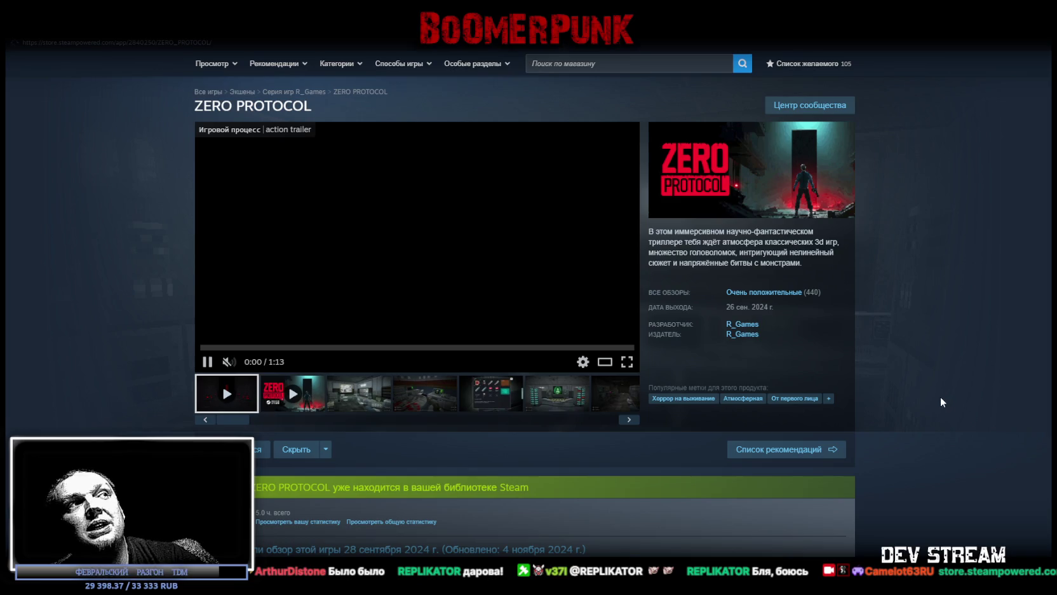
{"action": "scroll", "coordinate": [929, 389], "scroll_direction": "down", "scroll_amount": 4}
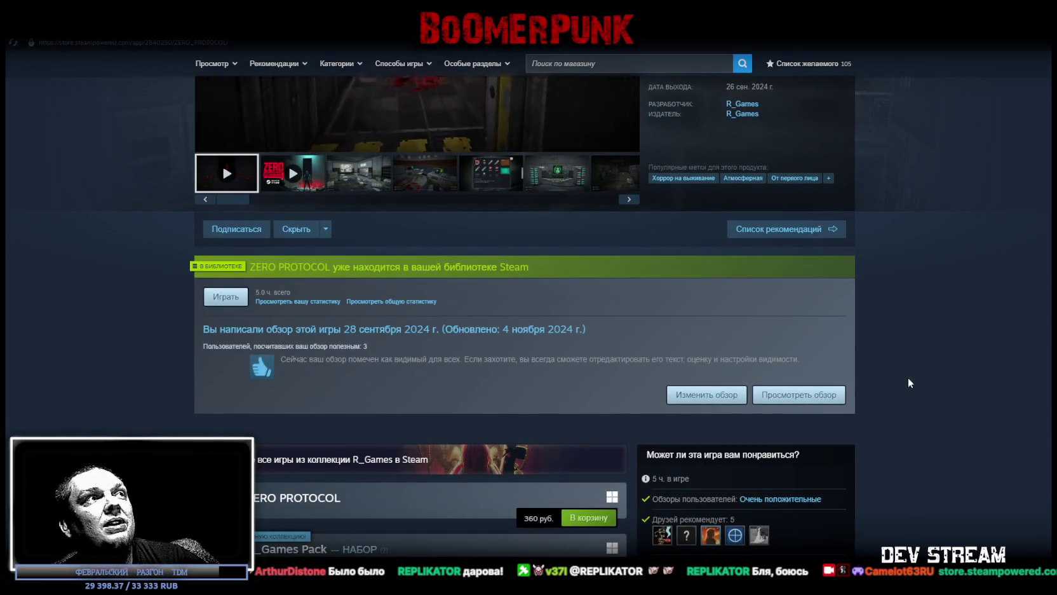
{"action": "scroll", "coordinate": [901, 379], "scroll_direction": "up", "scroll_amount": 1}
{"action": "scroll", "coordinate": [892, 381], "scroll_direction": "up", "scroll_amount": 2}
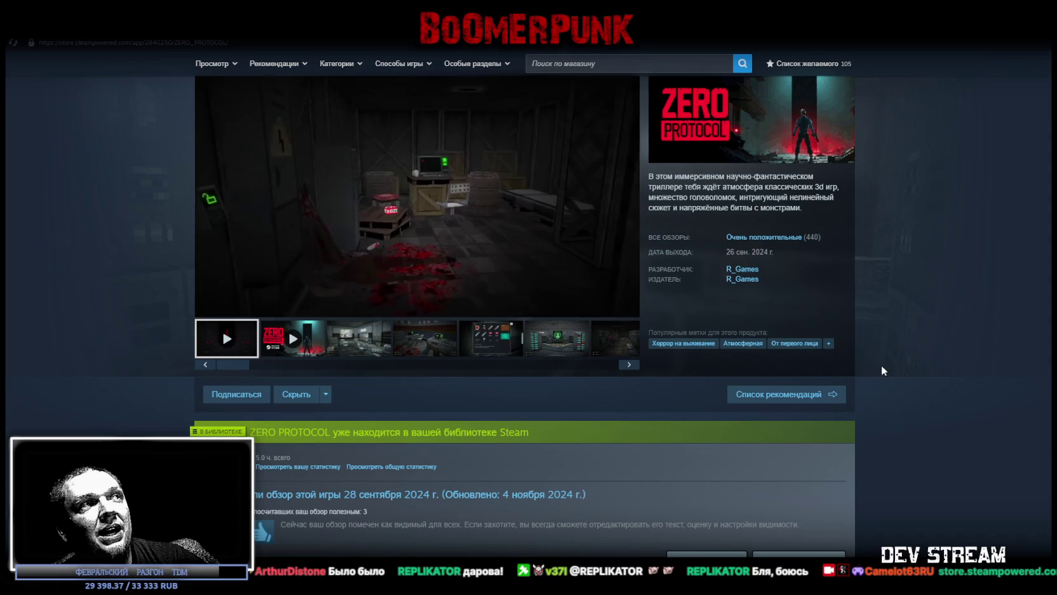
{"action": "scroll", "coordinate": [533, 428], "scroll_direction": "up", "scroll_amount": 1}
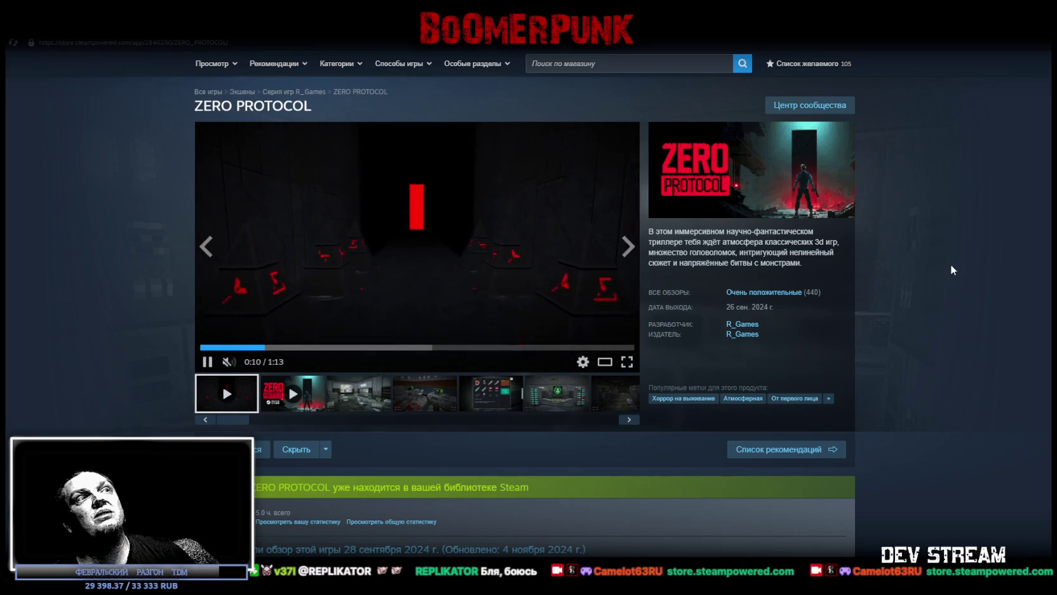
{"action": "left_click", "coordinate": [627, 371]}
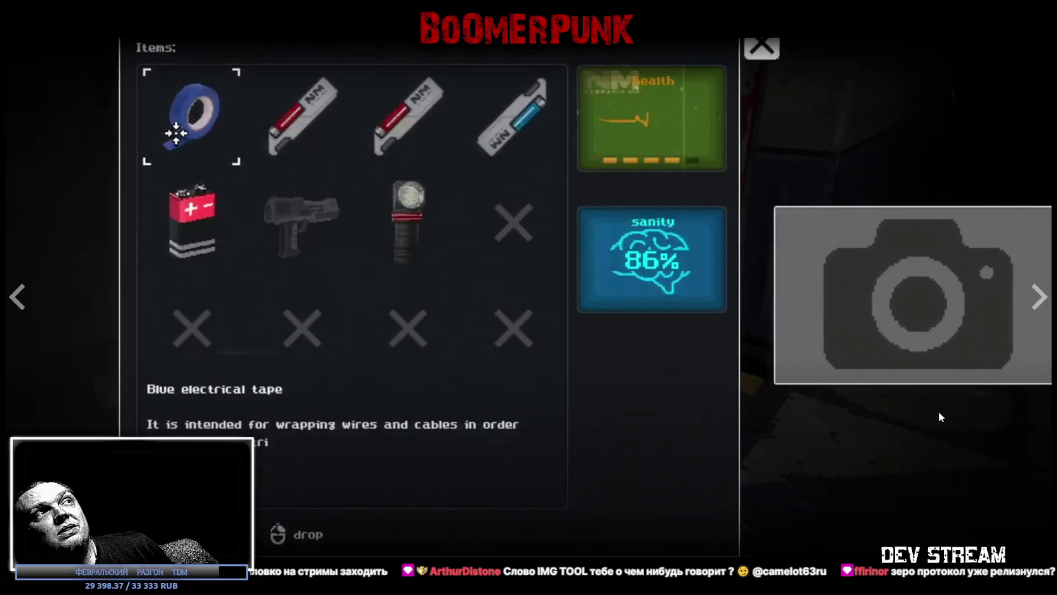
{"action": "key", "text": "Escape"}
{"action": "scroll", "coordinate": [682, 409], "scroll_direction": "down", "scroll_amount": 5}
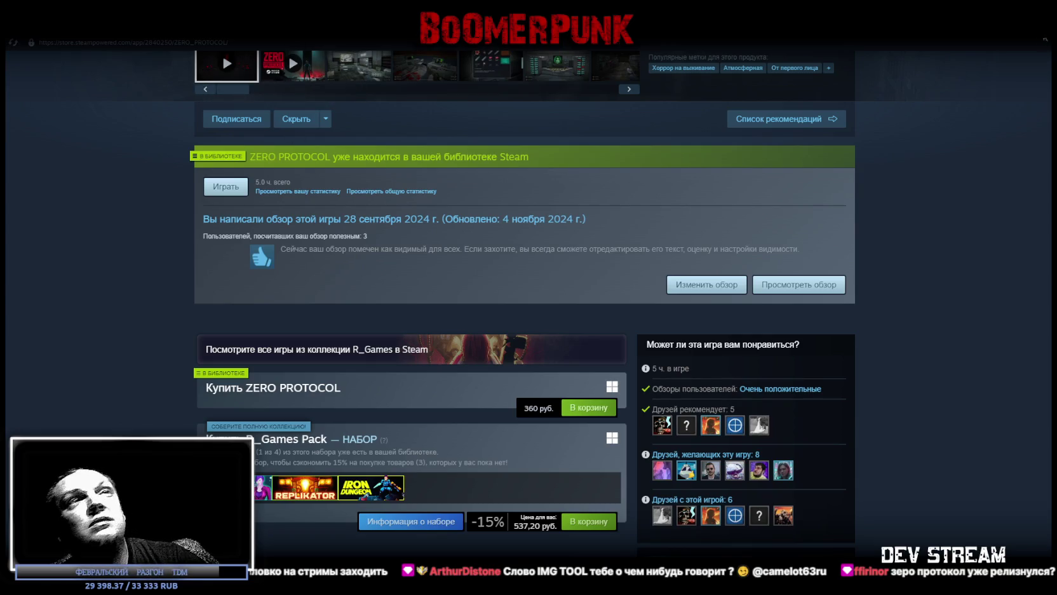
{"action": "left_click", "coordinate": [126, 43]}
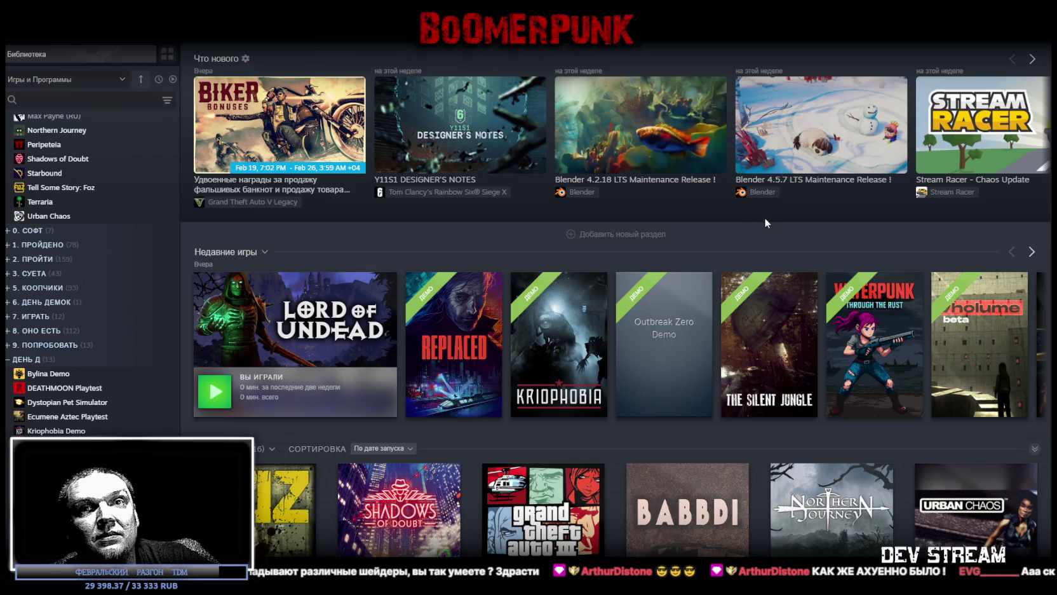
{"action": "mouse_move", "coordinate": [821, 128]}
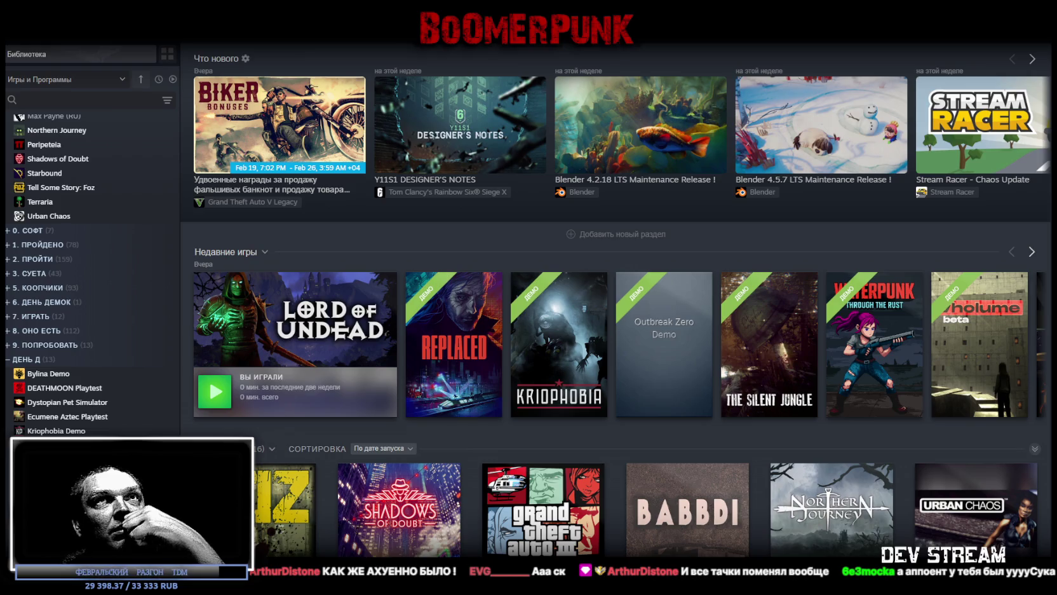
Switch from the Steam library to the striped wallpaper texture document in Photoshop.
{"action": "key", "text": "alt+Tab"}
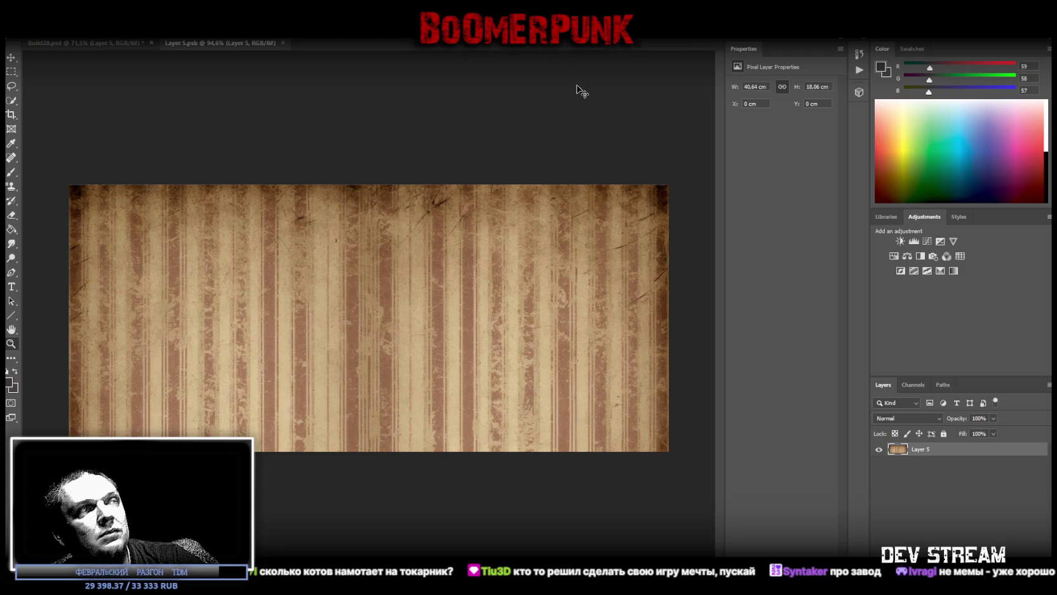
View the texture at 100% and undo back to the wallpaper with its transparent gap.
{"action": "left_click", "coordinate": [515, 143], "text": "ctrl"}
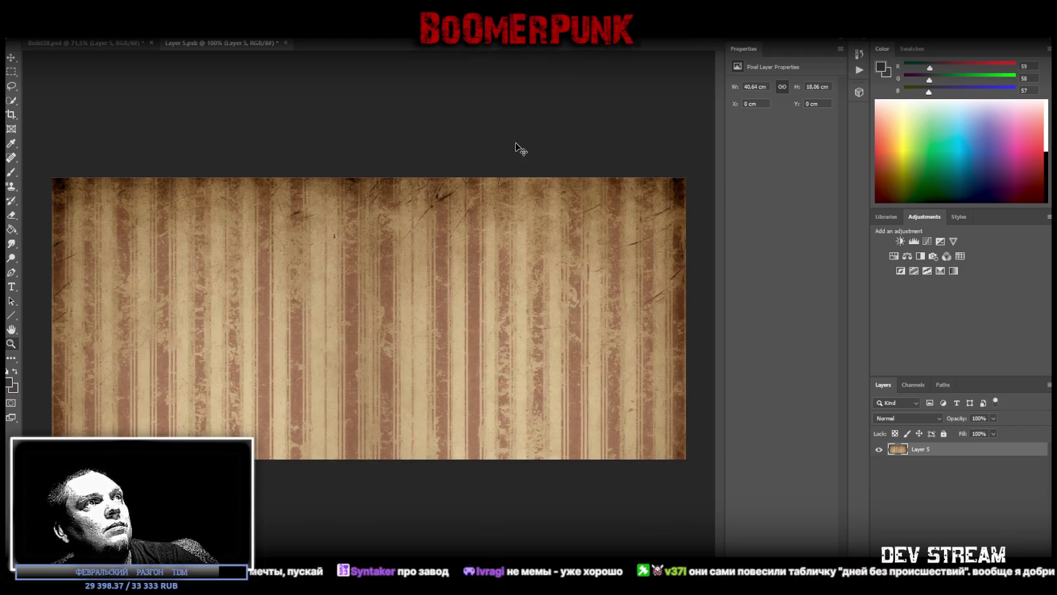
{"action": "key", "text": "ctrl+z"}
{"action": "key", "text": "ctrl+alt+z"}
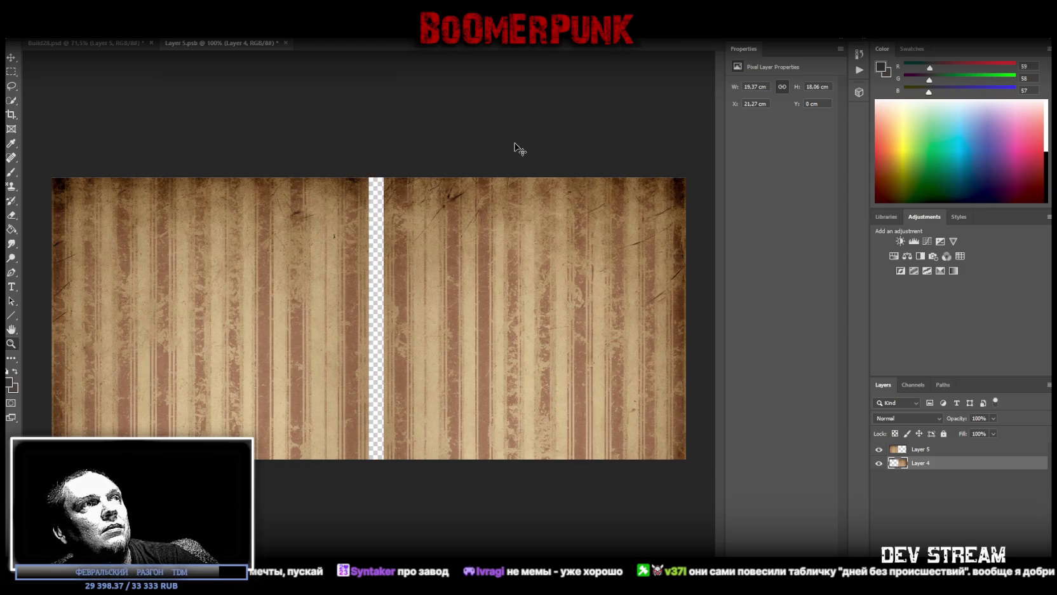
{"action": "key", "text": "ctrl+alt+z"}
Copy a full-height stripe strip from Layer 5 to Layer 6, place it below Layer 4, and move it toward the gap.
{"action": "left_click", "coordinate": [946, 449]}
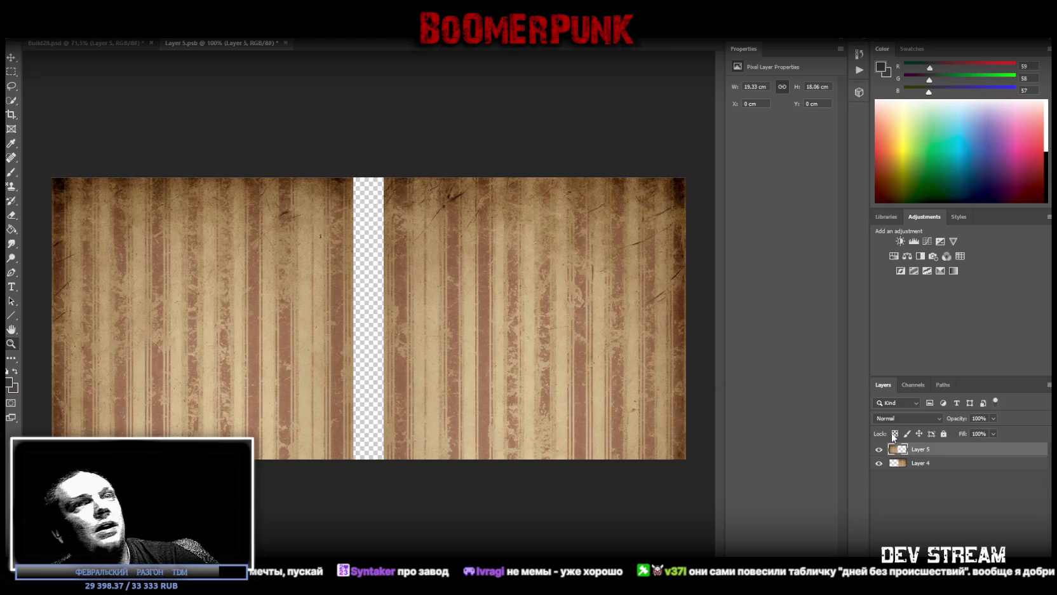
{"action": "left_click", "coordinate": [11, 71]}
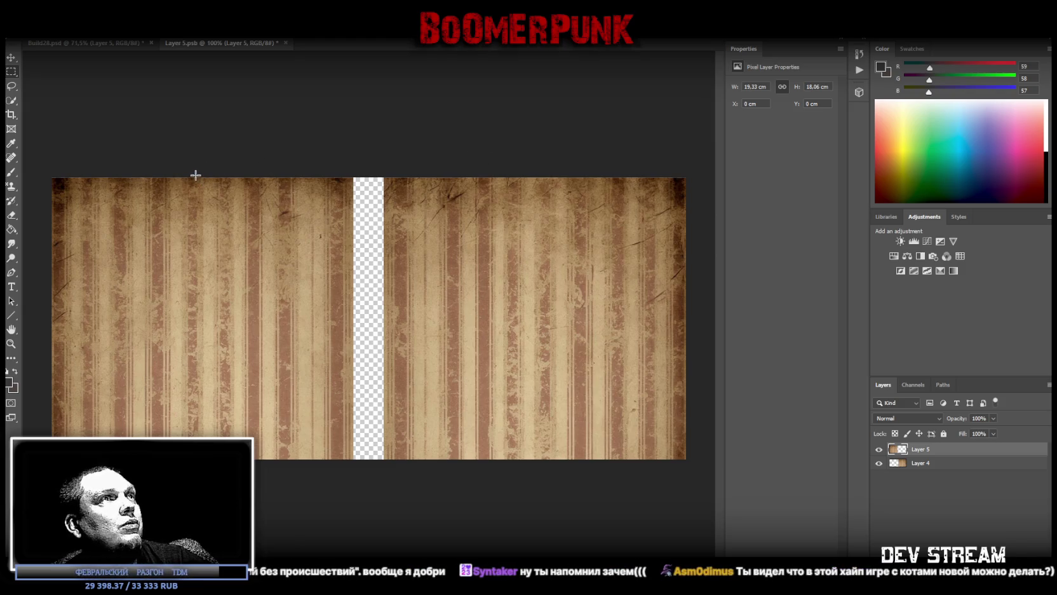
{"action": "left_click_drag", "start_coordinate": [167, 168], "coordinate": [255, 470]}
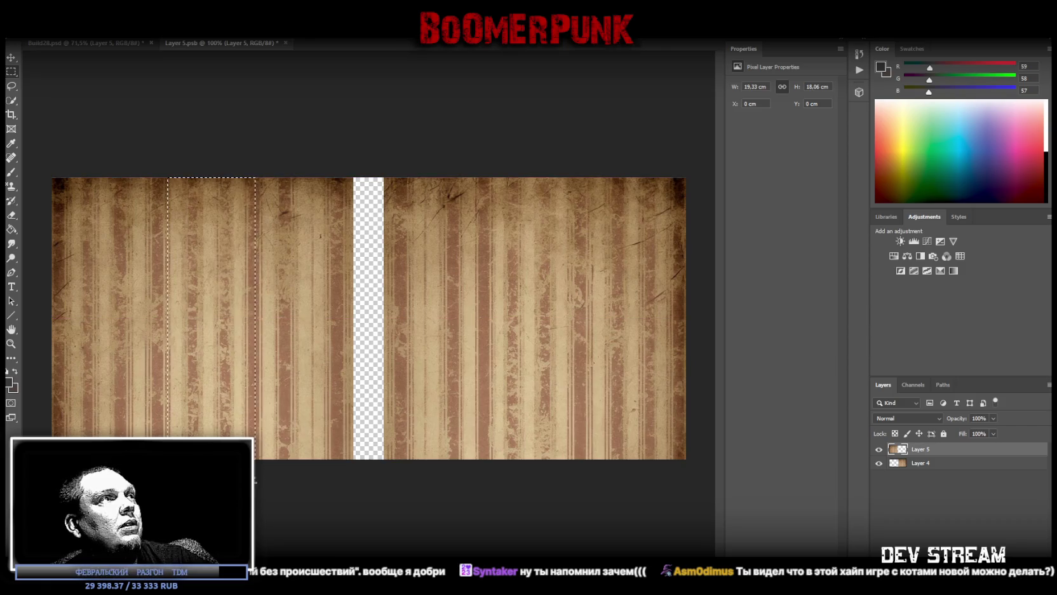
{"action": "right_click", "coordinate": [186, 335]}
{"action": "left_click", "coordinate": [260, 410]}
{"action": "left_click_drag", "start_coordinate": [921, 452], "coordinate": [926, 485]}
{"action": "left_click", "coordinate": [10, 57]}
{"action": "left_click_drag", "start_coordinate": [224, 296], "coordinate": [389, 294]}
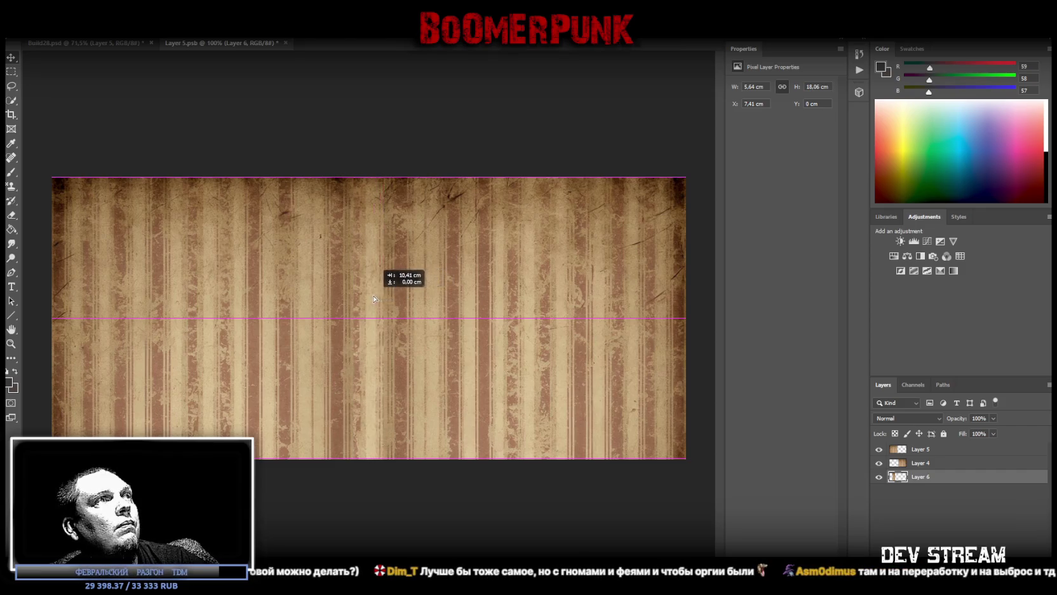
Try aligning the copied strip with the gap, then delete the misplaced Layer 6.
{"action": "left_click_drag", "start_coordinate": [389, 294], "coordinate": [371, 295]}
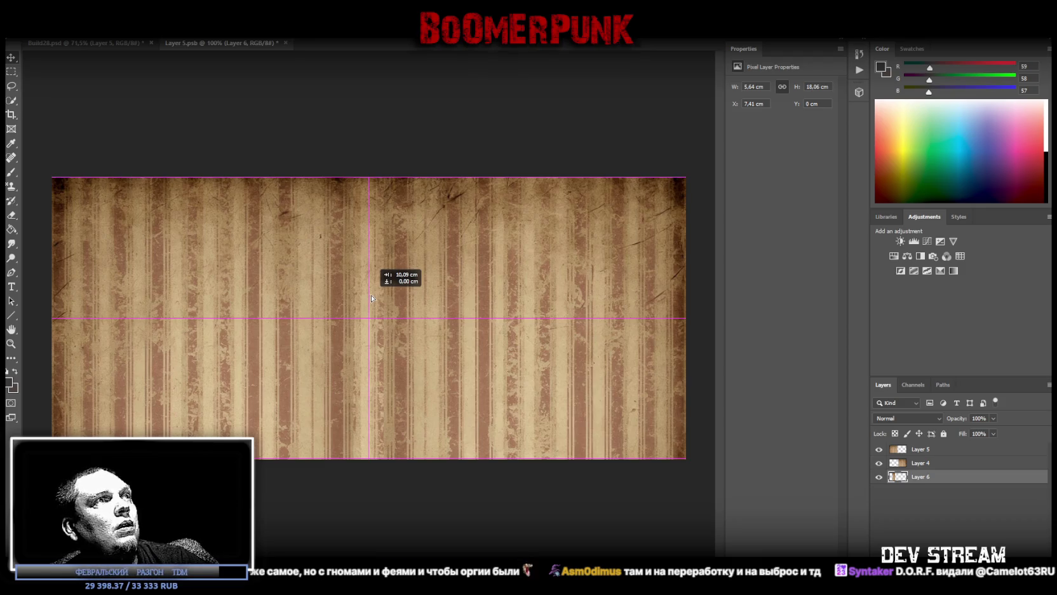
{"action": "mouse_move", "coordinate": [371, 294]}
{"action": "left_mouse_down"}
{"action": "mouse_move", "coordinate": [344, 296]}
{"action": "mouse_move", "coordinate": [354, 320]}
{"action": "mouse_move", "coordinate": [387, 314]}
{"action": "left_mouse_up"}
{"action": "left_click_drag", "start_coordinate": [370, 269], "coordinate": [380, 304]}
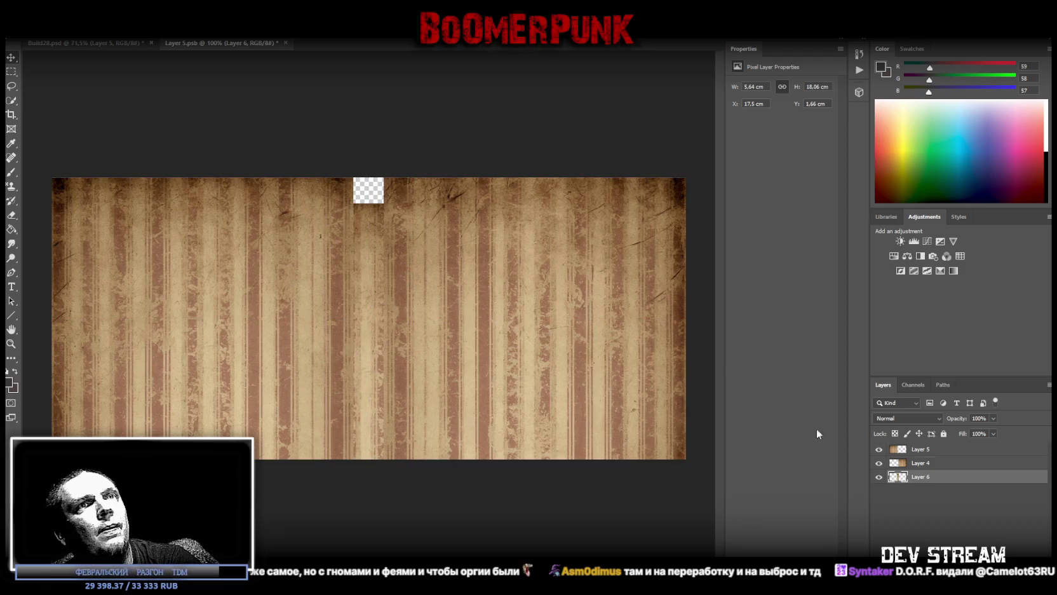
{"action": "key", "text": "Delete"}
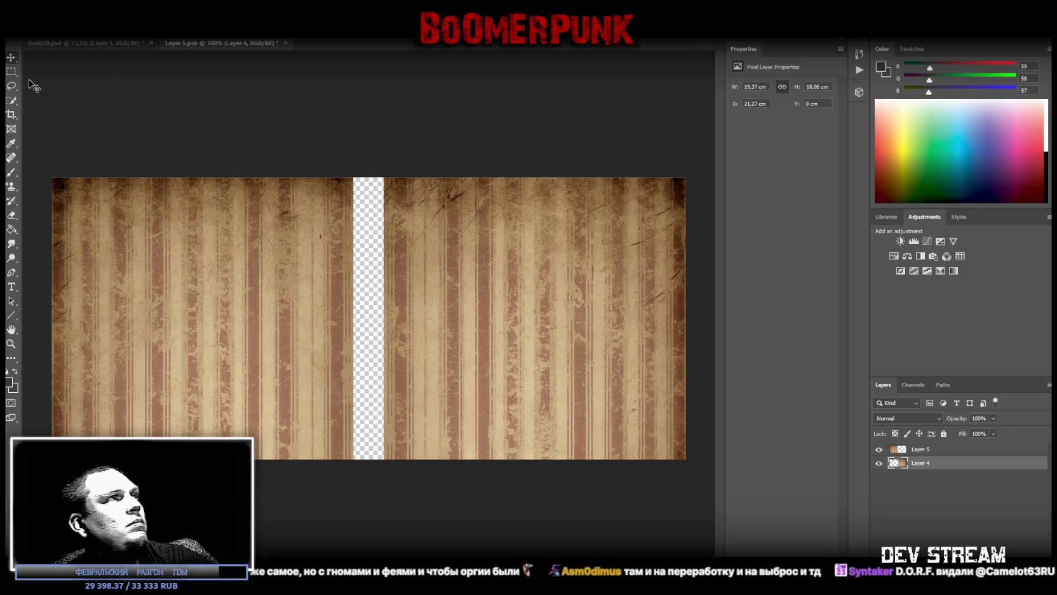
Copy a new stripe strip to Layer 6 at the stack bottom and slide it flush into the gap.
{"action": "left_click", "coordinate": [11, 71]}
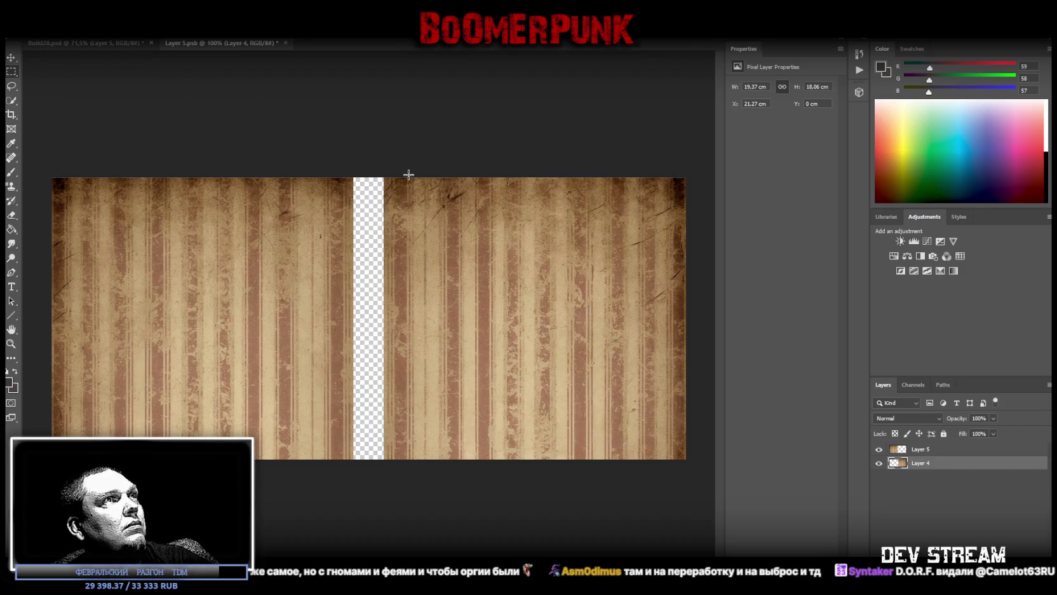
{"action": "left_click_drag", "start_coordinate": [408, 172], "coordinate": [446, 479]}
{"action": "left_click_drag", "start_coordinate": [404, 180], "coordinate": [453, 500]}
{"action": "right_click", "coordinate": [433, 336]}
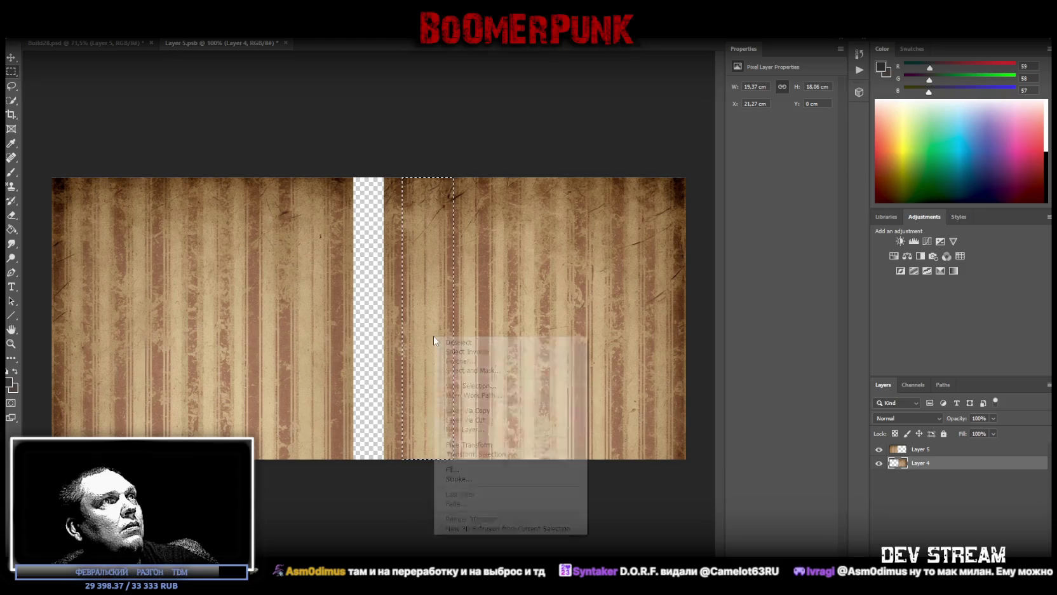
{"action": "left_click", "coordinate": [501, 410]}
{"action": "left_click_drag", "start_coordinate": [899, 464], "coordinate": [898, 484]}
{"action": "left_click_drag", "start_coordinate": [409, 297], "coordinate": [374, 297]}
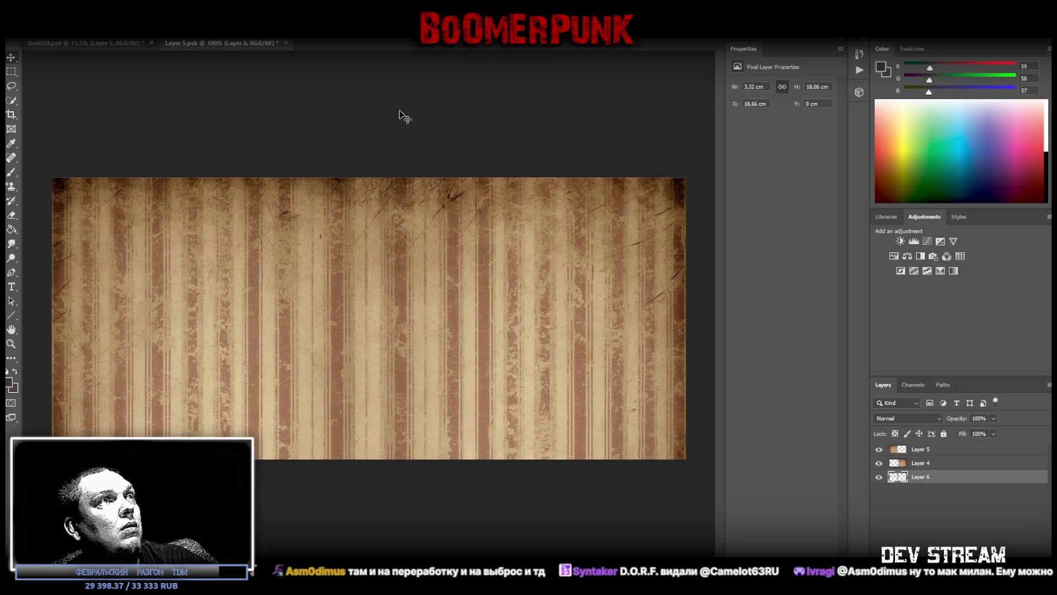
{"action": "left_click_drag", "start_coordinate": [377, 322], "coordinate": [378, 326]}
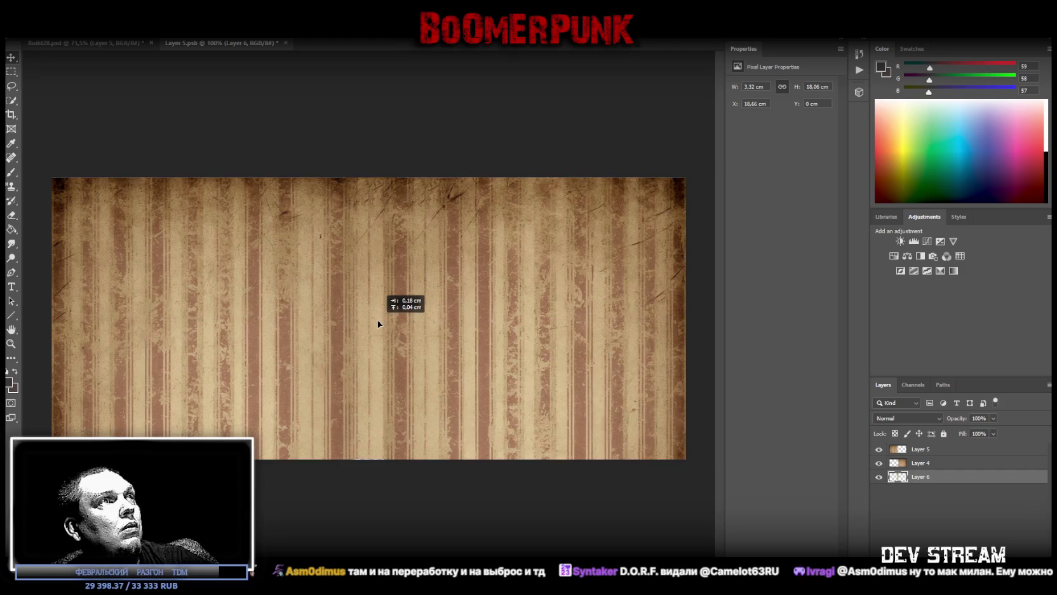
{"action": "left_click_drag", "start_coordinate": [378, 324], "coordinate": [384, 324]}
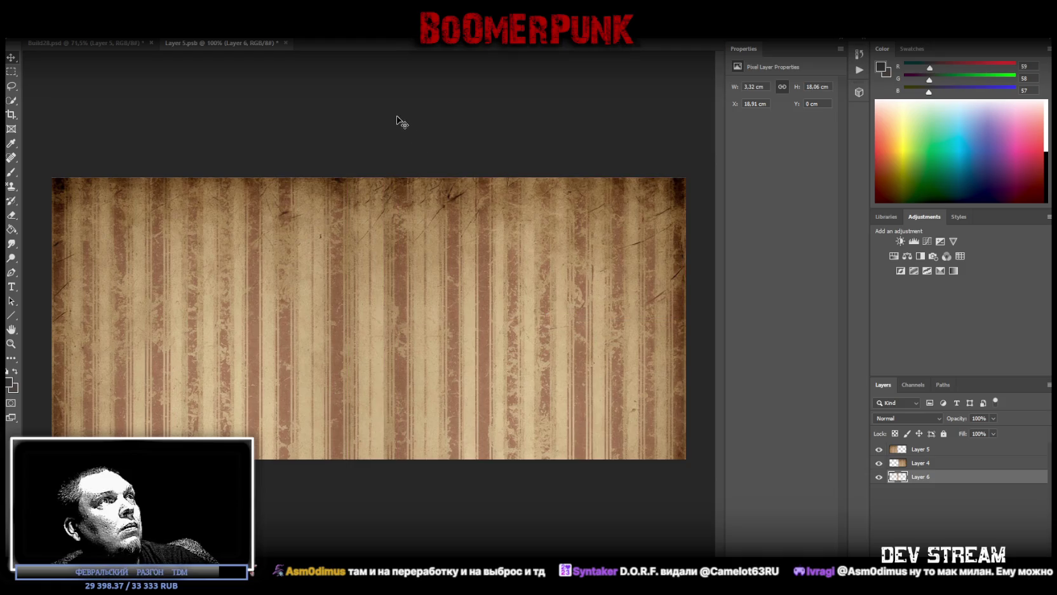
Merge Layer 4 into Layer 5.
{"action": "left_click", "coordinate": [919, 451]}
{"action": "left_click", "coordinate": [922, 464], "text": "shift"}
{"action": "right_click", "coordinate": [922, 463]}
{"action": "left_click", "coordinate": [934, 322]}
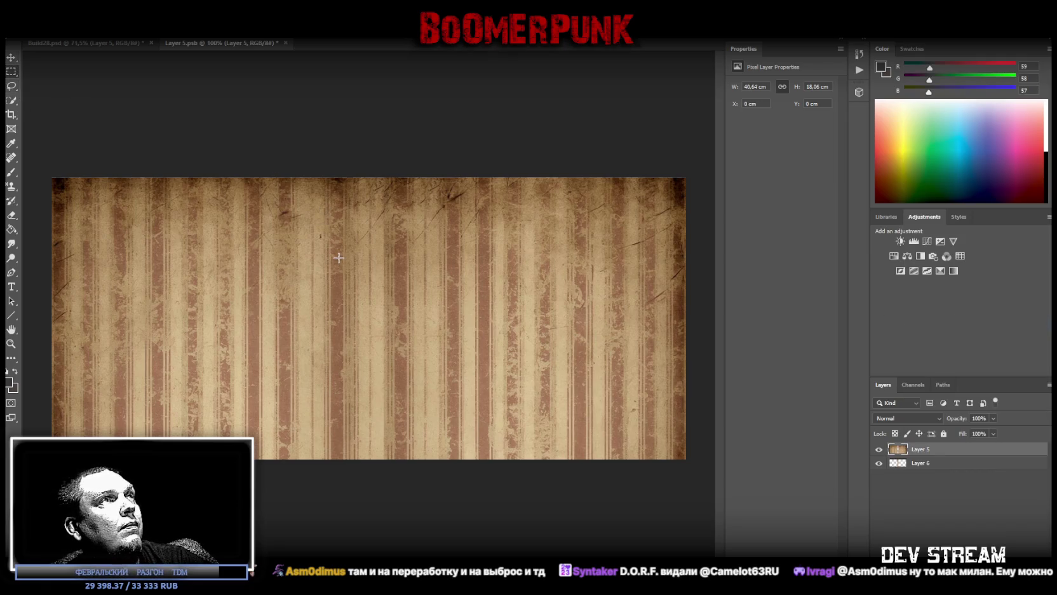
Attempt to duplicate a strip over the former gap, dismiss the no-pixels warning, then switch to Steam.
{"action": "left_click_drag", "start_coordinate": [353, 184], "coordinate": [387, 531]}
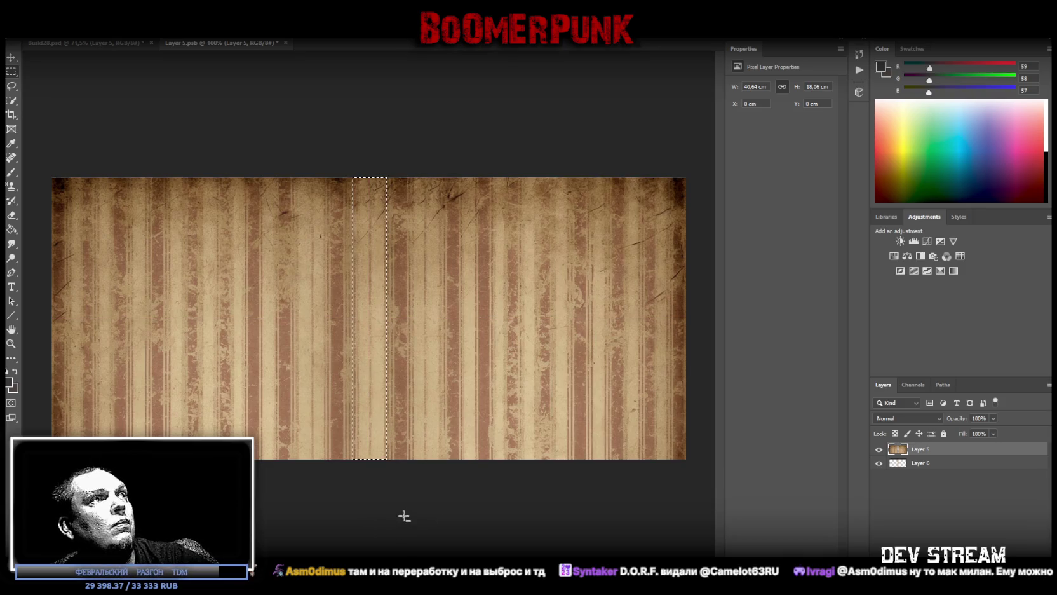
{"action": "left_click", "coordinate": [10, 85]}
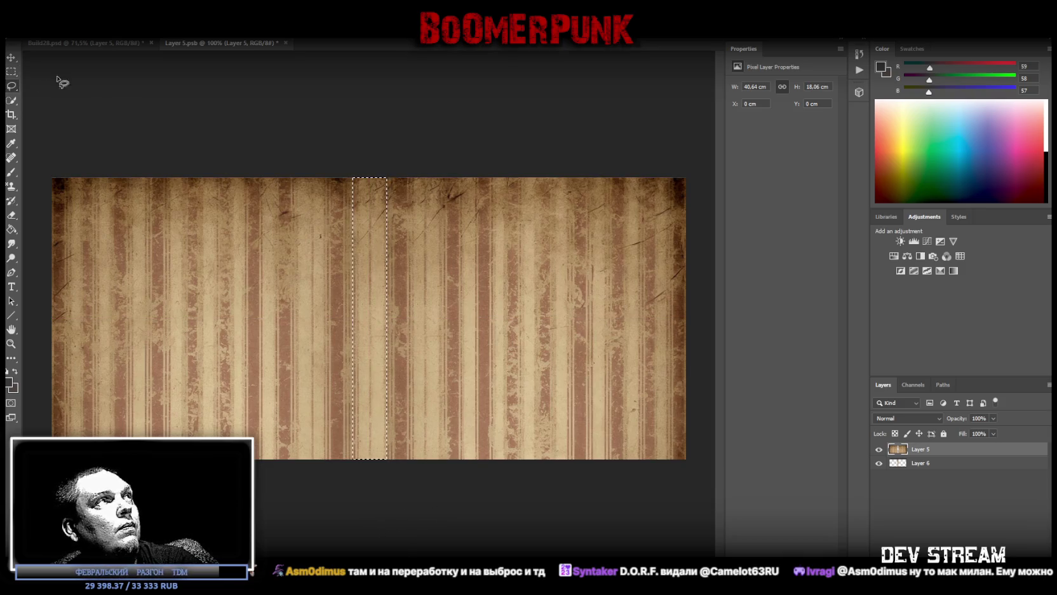
{"action": "key", "text": "ctrl+j"}
{"action": "left_click", "coordinate": [509, 233]}
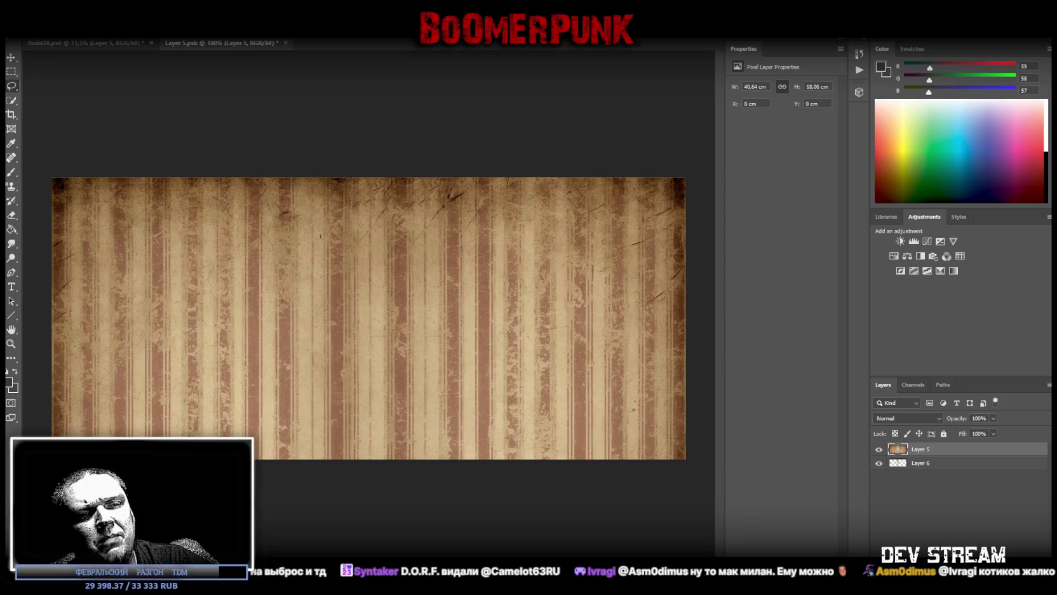
{"action": "key", "text": "alt+Tab"}
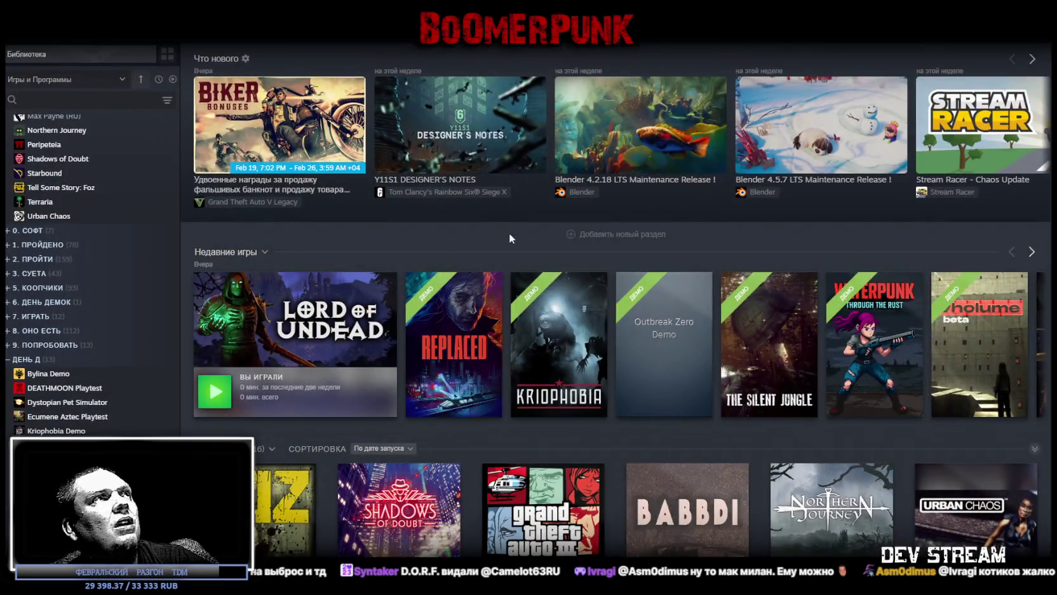
Bring up the D.O.R.F. store page and watch its trailer full screen, then return to windowed view.
{"action": "key", "text": "alt+Tab"}
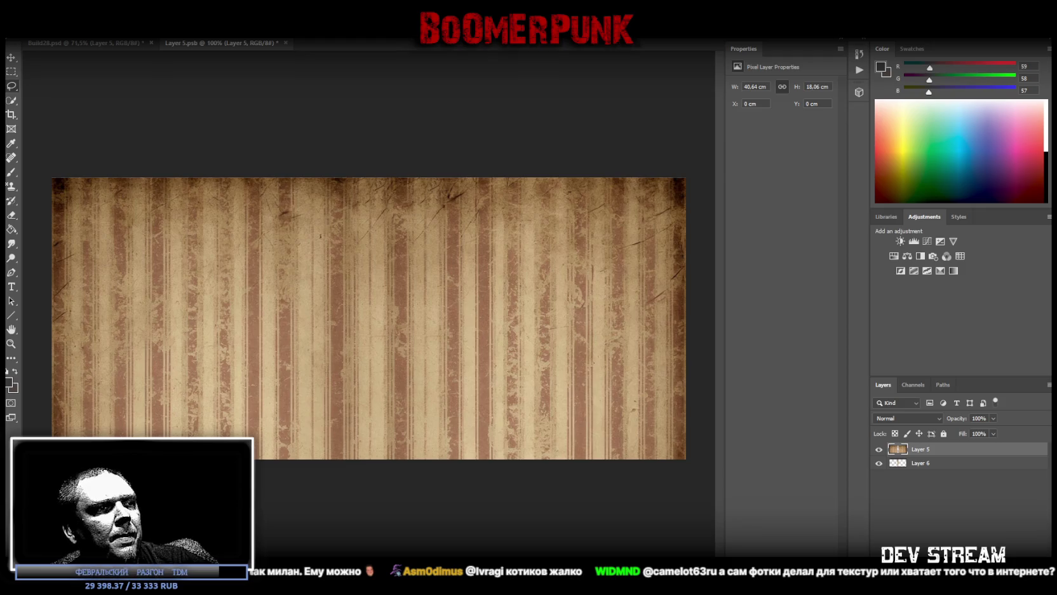
{"action": "key", "text": "alt+Tab"}
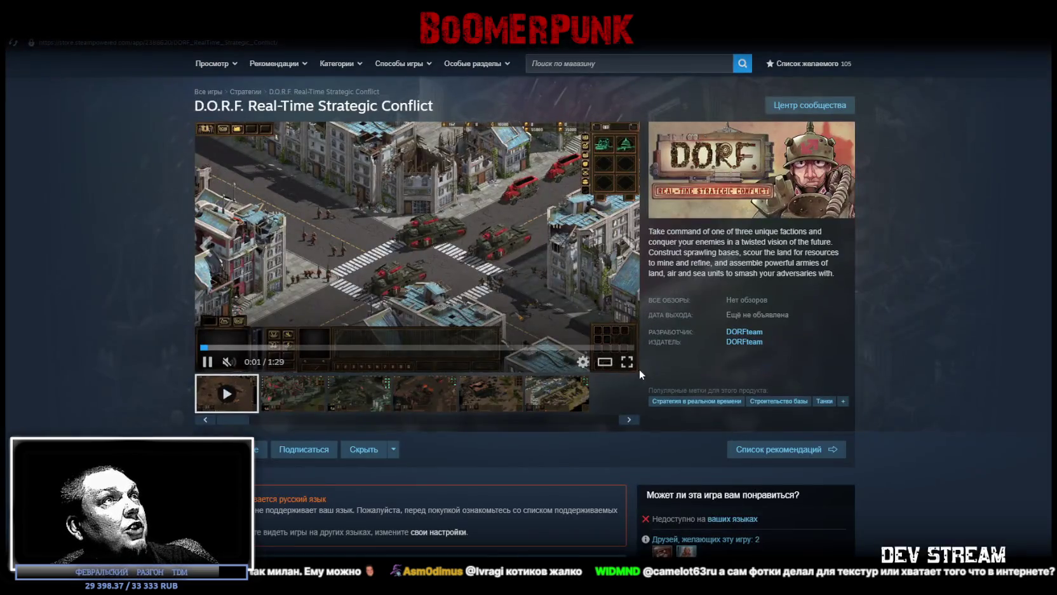
{"action": "left_click", "coordinate": [627, 362]}
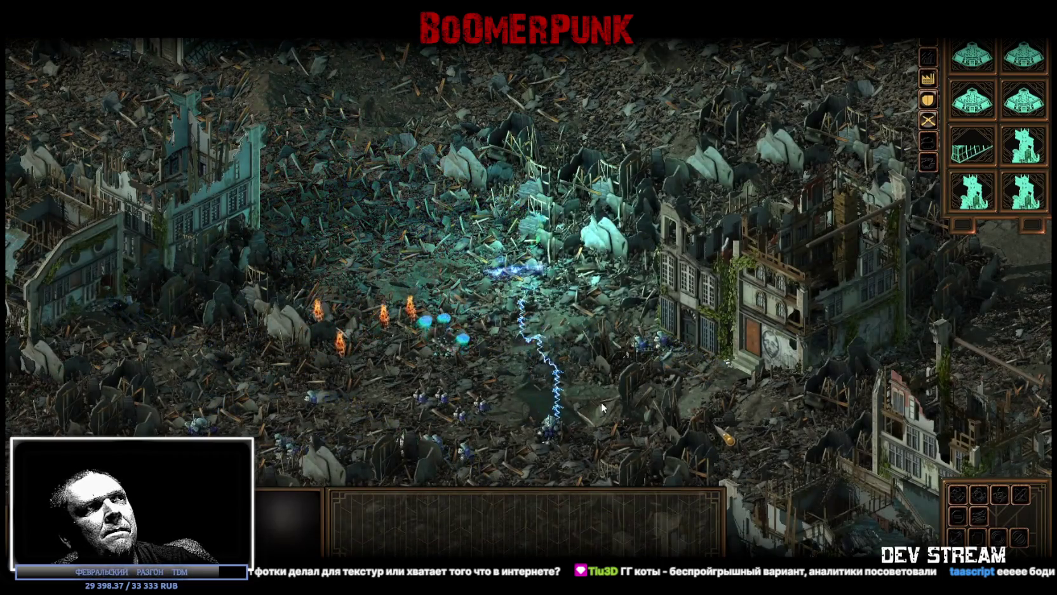
{"action": "key", "text": "Escape"}
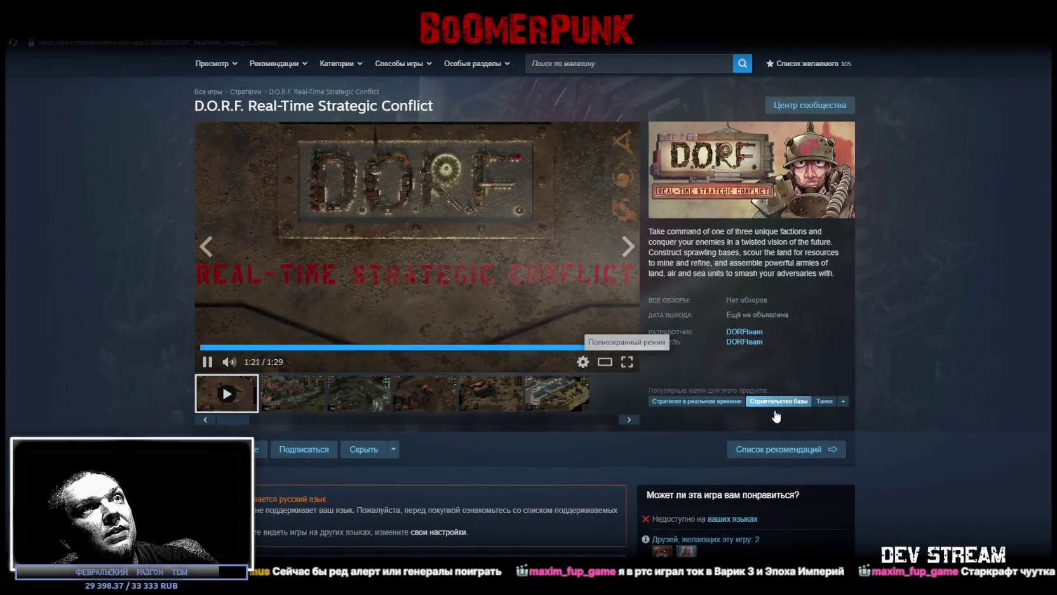
Scroll through the D.O.R.F. store page, then switch back to the Photoshop wallpaper texture.
{"action": "scroll", "coordinate": [918, 380], "scroll_direction": "down", "scroll_amount": 5}
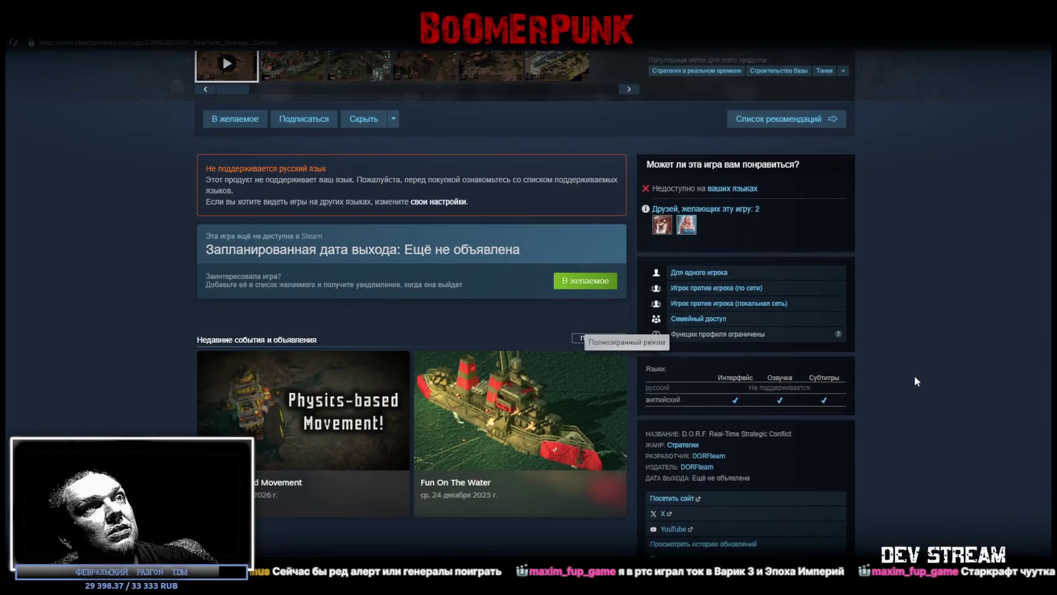
{"action": "scroll", "coordinate": [804, 438], "scroll_direction": "down", "scroll_amount": 3}
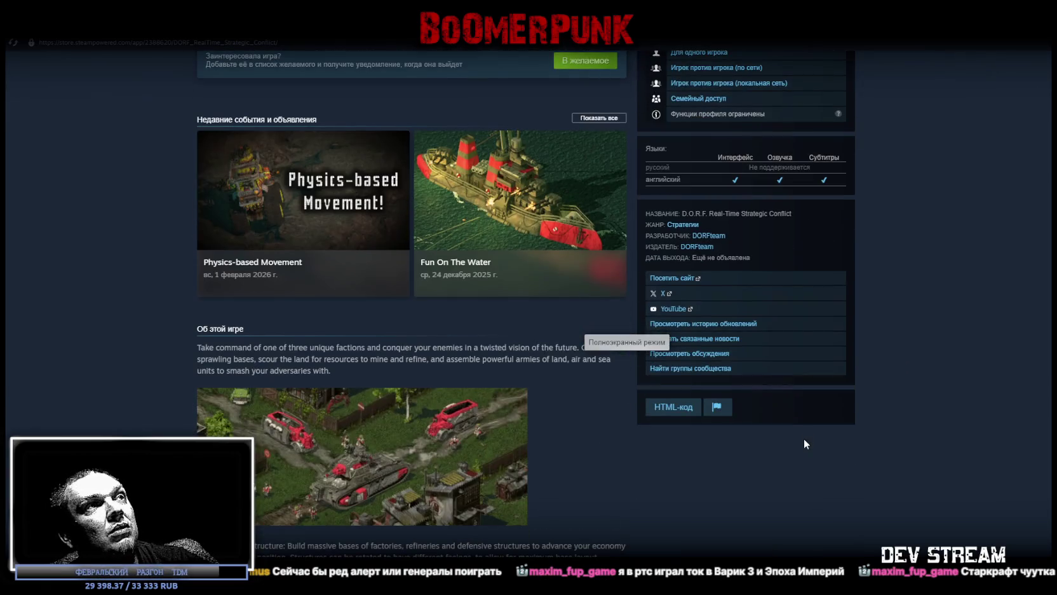
{"action": "scroll", "coordinate": [804, 434], "scroll_direction": "down", "scroll_amount": 1}
{"action": "scroll", "coordinate": [804, 432], "scroll_direction": "down", "scroll_amount": 3}
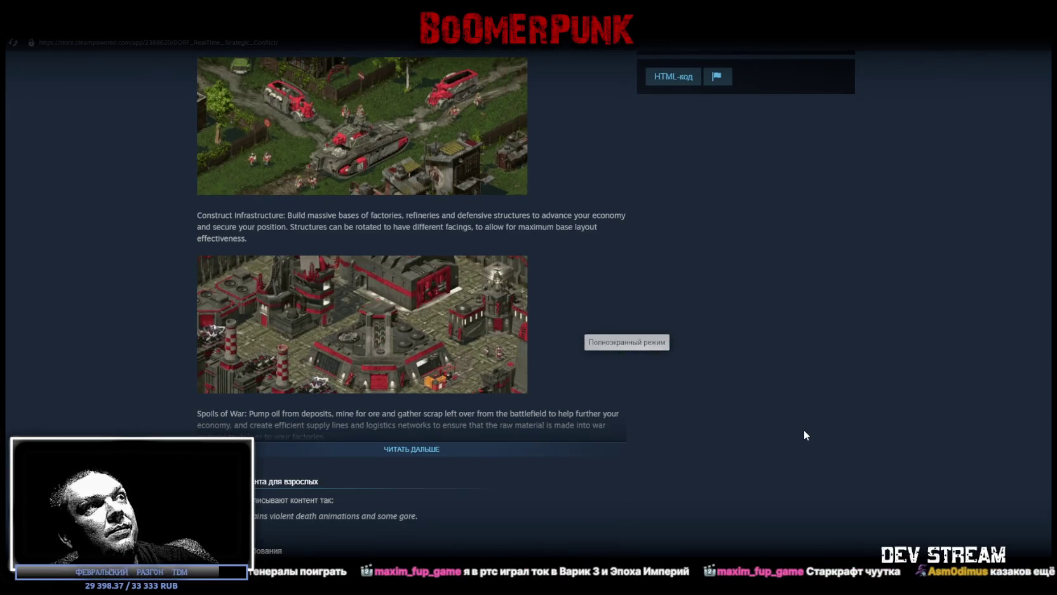
{"action": "scroll", "coordinate": [804, 429], "scroll_direction": "down", "scroll_amount": 3}
{"action": "scroll", "coordinate": [795, 427], "scroll_direction": "up", "scroll_amount": 4}
{"action": "scroll", "coordinate": [787, 430], "scroll_direction": "up", "scroll_amount": 6}
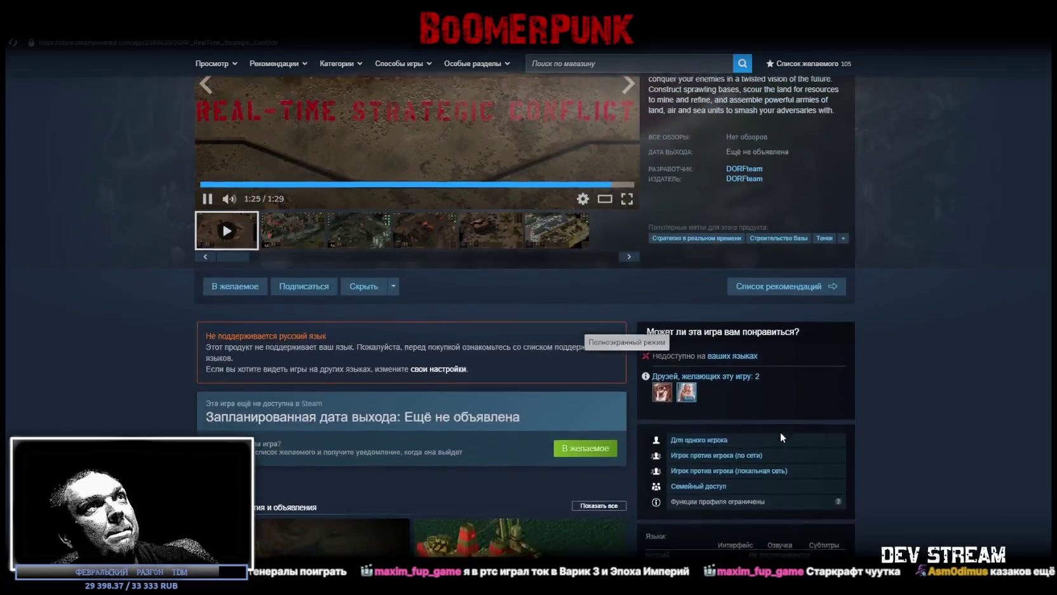
{"action": "scroll", "coordinate": [775, 426], "scroll_direction": "up", "scroll_amount": 2}
{"action": "key", "text": "alt+Tab"}
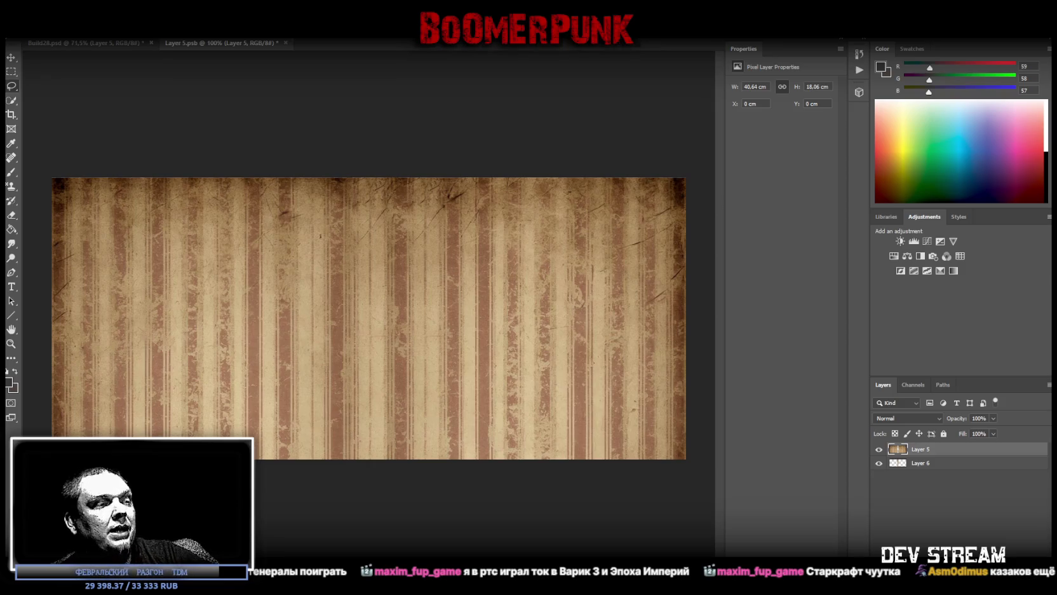
Fly Unity's Scene view to the truck and select its tarp object gazel2_brizent.
{"action": "key", "text": "alt+Tab"}
{"action": "mouse_move", "coordinate": [475, 254]}
{"action": "left_mouse_down"}
{"action": "mouse_move", "coordinate": [430, 199]}
{"action": "mouse_move", "coordinate": [388, 197]}
{"action": "left_mouse_up"}
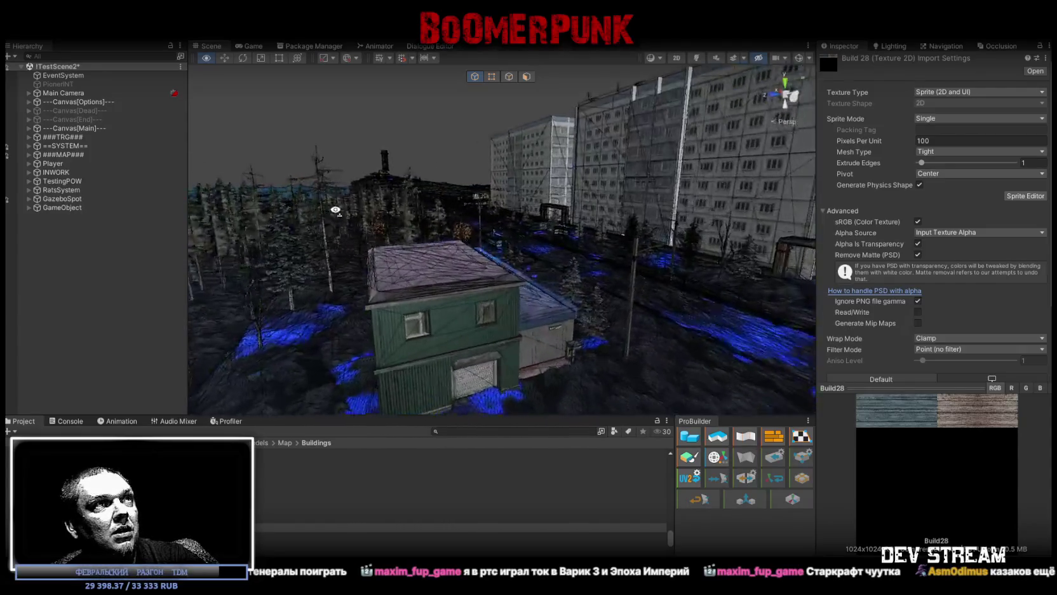
{"action": "mouse_move", "coordinate": [387, 196]}
{"action": "left_mouse_down"}
{"action": "mouse_move", "coordinate": [105, 250]}
{"action": "mouse_move", "coordinate": [560, 242]}
{"action": "left_mouse_up"}
{"action": "left_click", "coordinate": [559, 241]}
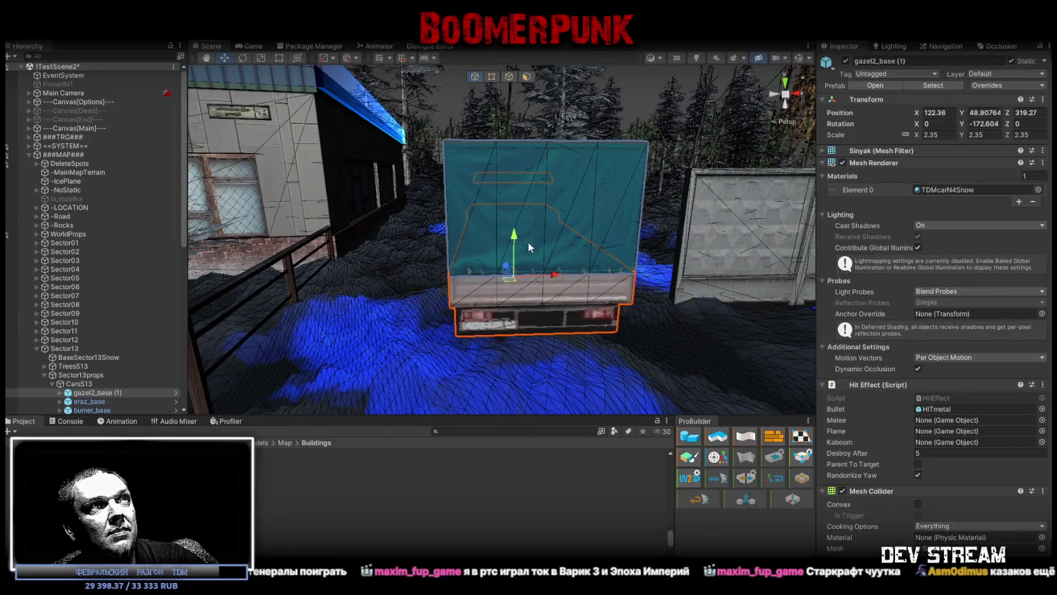
{"action": "left_click", "coordinate": [511, 197]}
Orbit around the truck to inspect the tarp from the side and rear corner.
{"action": "mouse_move", "coordinate": [512, 198]}
{"action": "left_mouse_down"}
{"action": "mouse_move", "coordinate": [476, 244]}
{"action": "mouse_move", "coordinate": [454, 198]}
{"action": "mouse_move", "coordinate": [625, 199]}
{"action": "mouse_move", "coordinate": [566, 279]}
{"action": "mouse_move", "coordinate": [399, 227]}
{"action": "mouse_move", "coordinate": [392, 262]}
{"action": "left_mouse_up"}
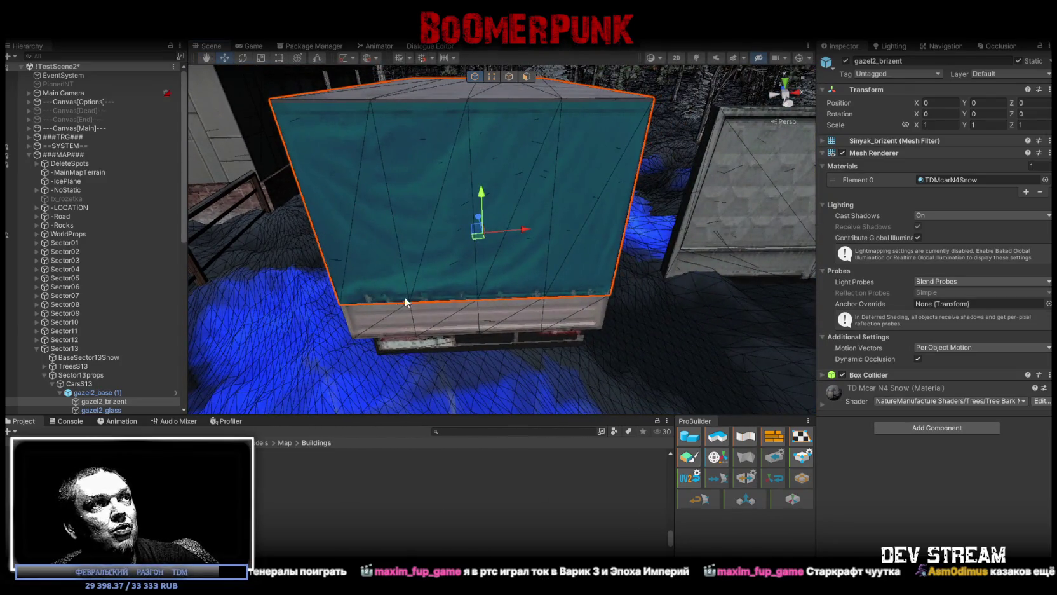
{"action": "left_click_drag", "start_coordinate": [592, 297], "coordinate": [537, 240]}
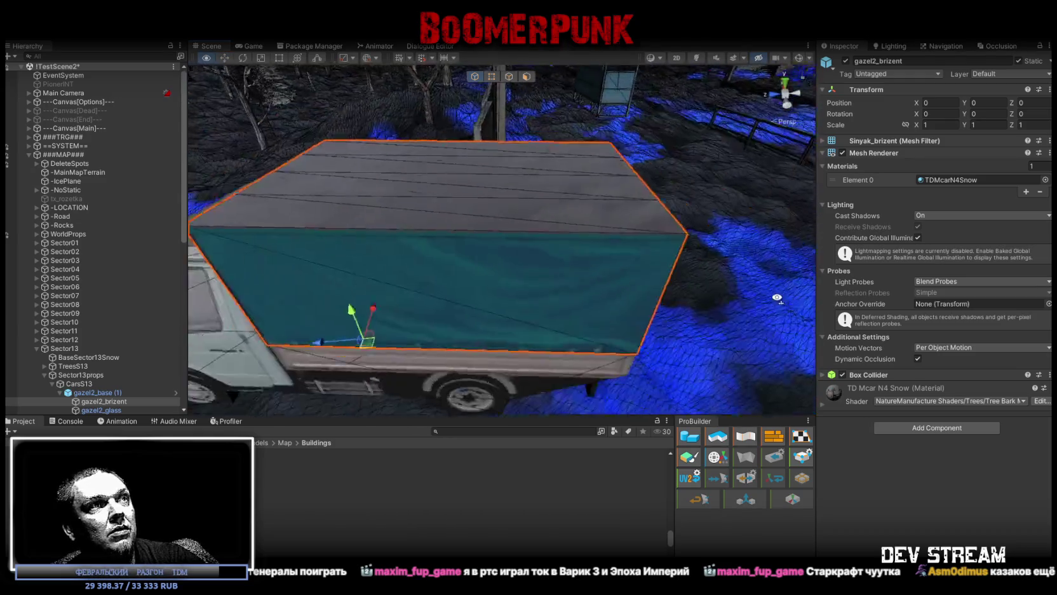
{"action": "left_click_drag", "start_coordinate": [576, 254], "coordinate": [330, 215]}
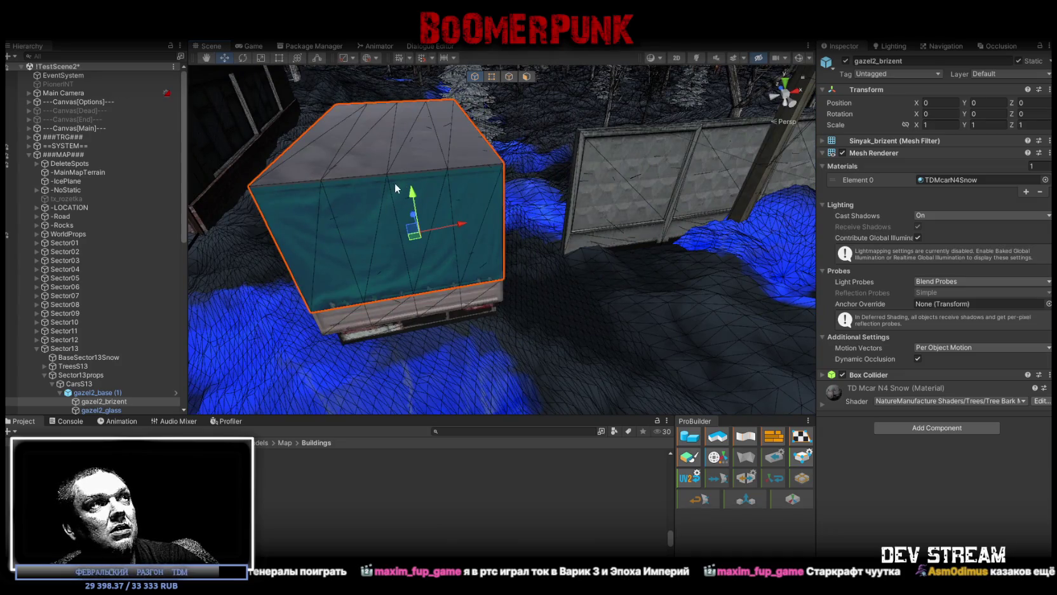
{"action": "left_click_drag", "start_coordinate": [395, 187], "coordinate": [641, 202]}
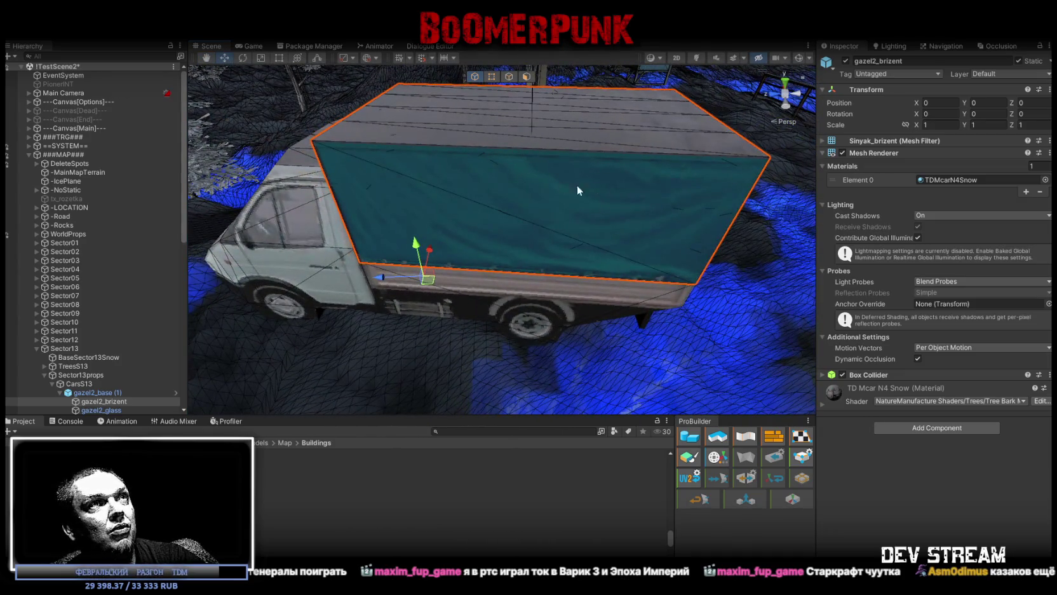
{"action": "mouse_move", "coordinate": [503, 146]}
{"action": "left_mouse_down"}
{"action": "mouse_move", "coordinate": [476, 231]}
{"action": "mouse_move", "coordinate": [456, 234]}
{"action": "mouse_move", "coordinate": [591, 287]}
{"action": "left_mouse_up"}
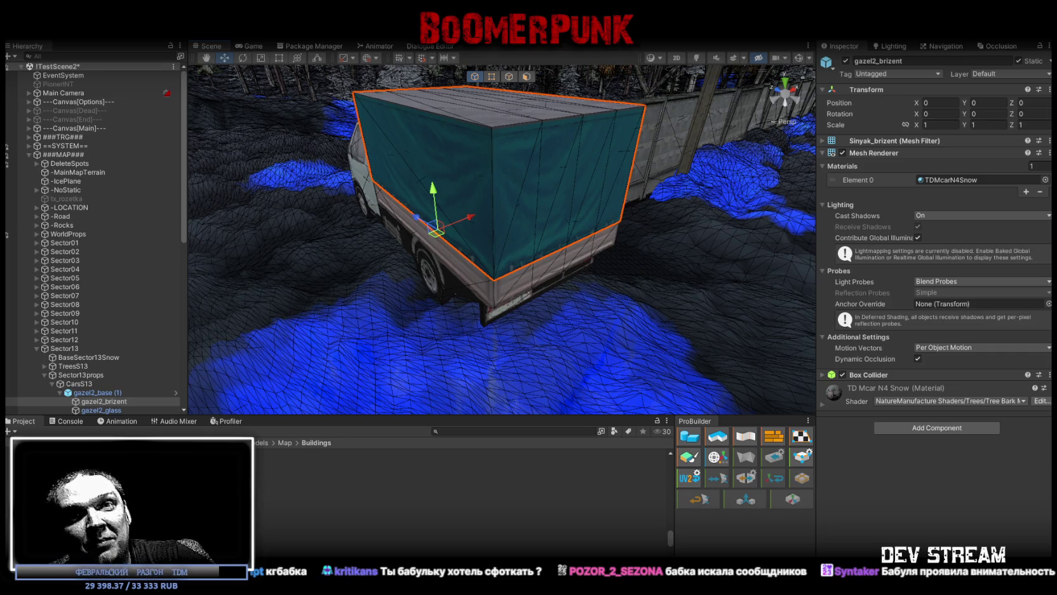
Orbit around the truck, then pull back to an overhead view of the surrounding area.
{"action": "left_click_drag", "start_coordinate": [542, 261], "coordinate": [427, 166]}
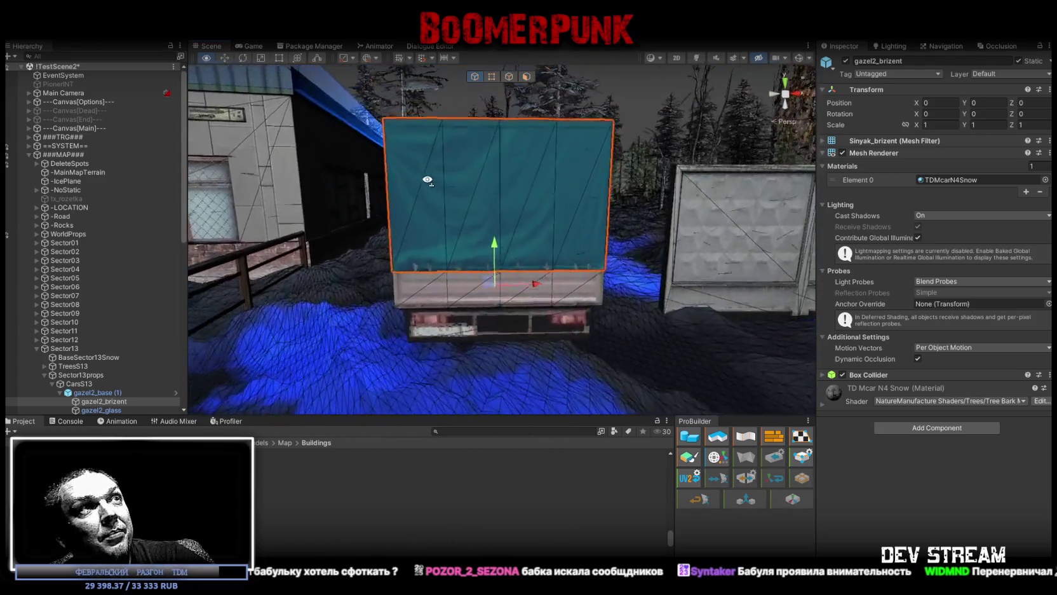
{"action": "mouse_move", "coordinate": [579, 143]}
{"action": "left_mouse_down"}
{"action": "mouse_move", "coordinate": [580, 357]}
{"action": "mouse_move", "coordinate": [559, 359]}
{"action": "left_mouse_up"}
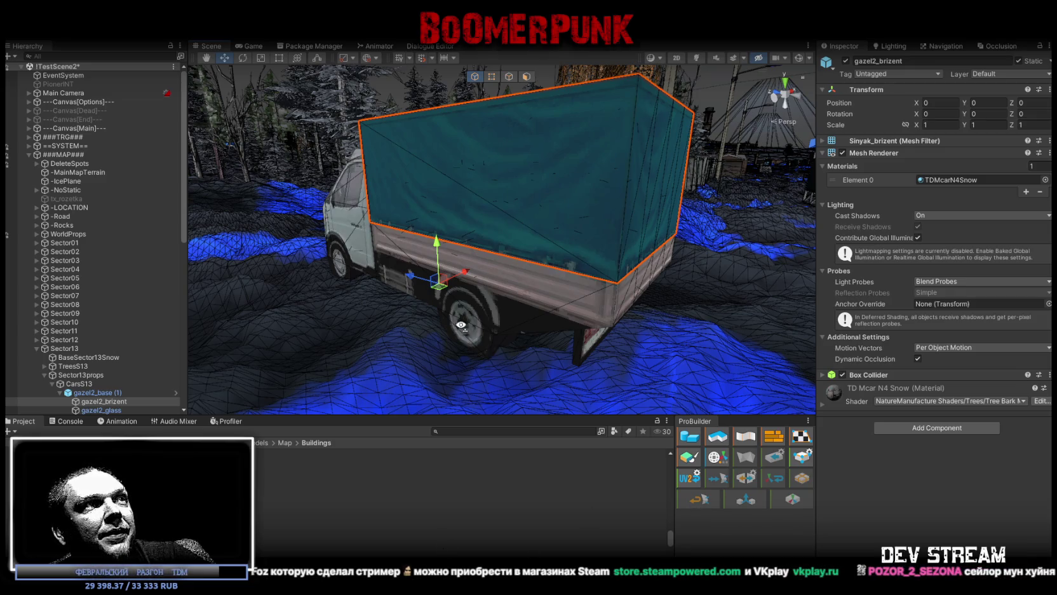
{"action": "scroll", "coordinate": [461, 325], "scroll_direction": "down", "scroll_amount": 10}
{"action": "left_click_drag", "start_coordinate": [461, 325], "coordinate": [470, 381]}
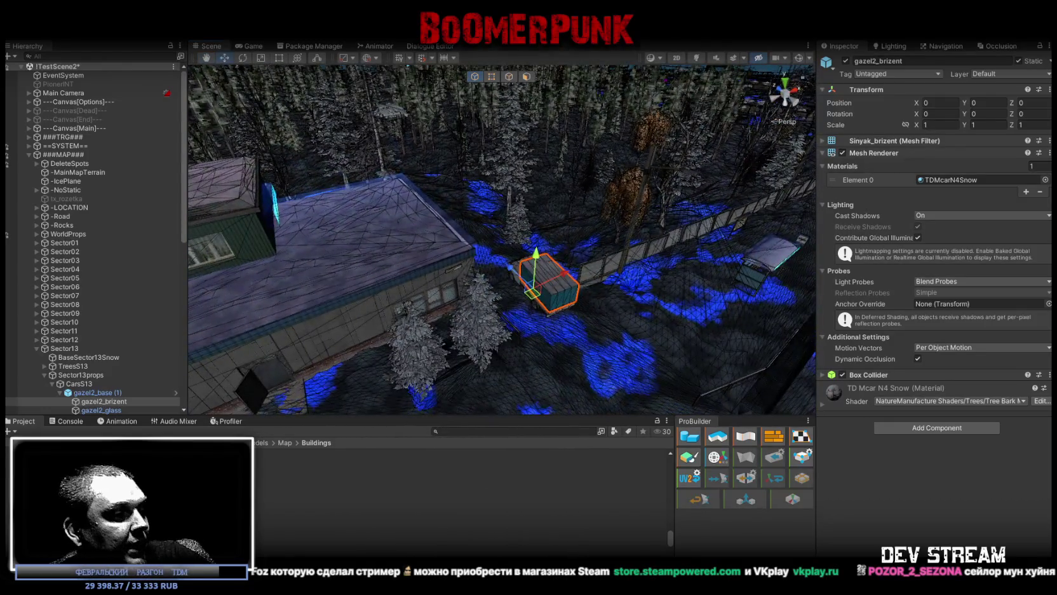
Glance at the building model in Blockbench, then return to the Photoshop wallpaper texture.
{"action": "key", "text": "alt+Tab"}
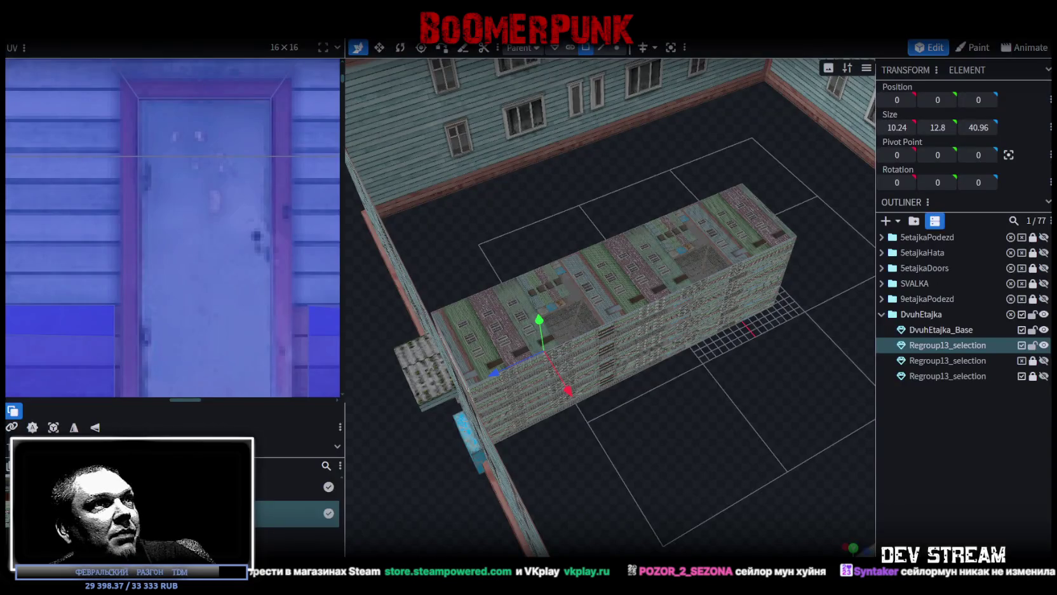
{"action": "key", "text": "alt+Tab"}
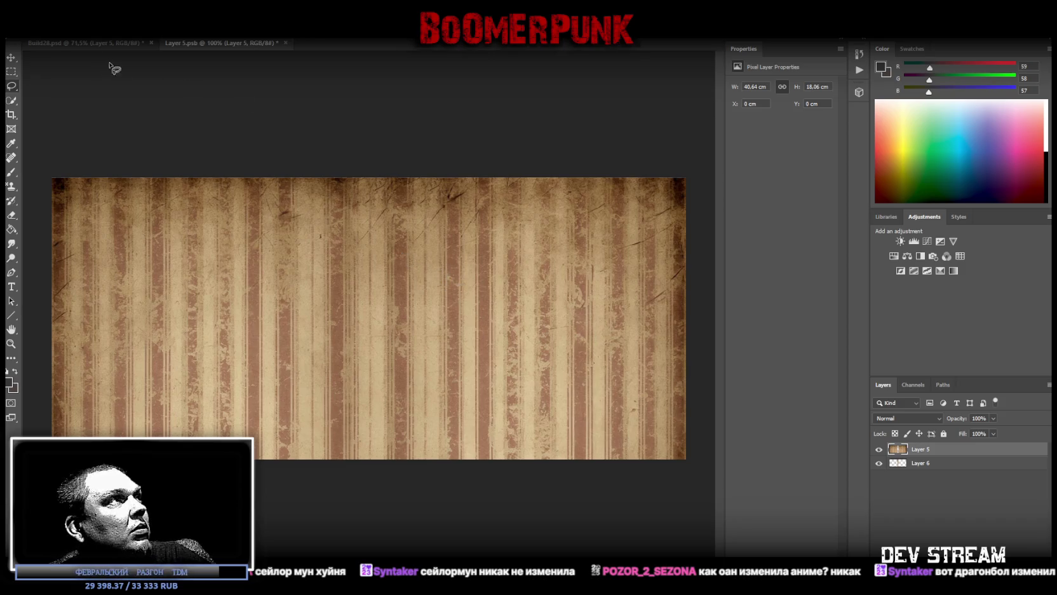
Shift the Layer 6 wallpaper strip sideways by about 0.56 cm.
{"action": "left_click", "coordinate": [916, 467]}
{"action": "left_click_drag", "start_coordinate": [370, 274], "coordinate": [394, 283]}
{"action": "left_click", "coordinate": [14, 60]}
{"action": "mouse_move", "coordinate": [377, 288]}
{"action": "left_mouse_down"}
{"action": "mouse_move", "coordinate": [389, 290]}
{"action": "mouse_move", "coordinate": [372, 284]}
{"action": "left_mouse_up"}
Widen the Layer 6 strip with Free Transform, then save and close the smart object.
{"action": "key", "text": "ctrl+t"}
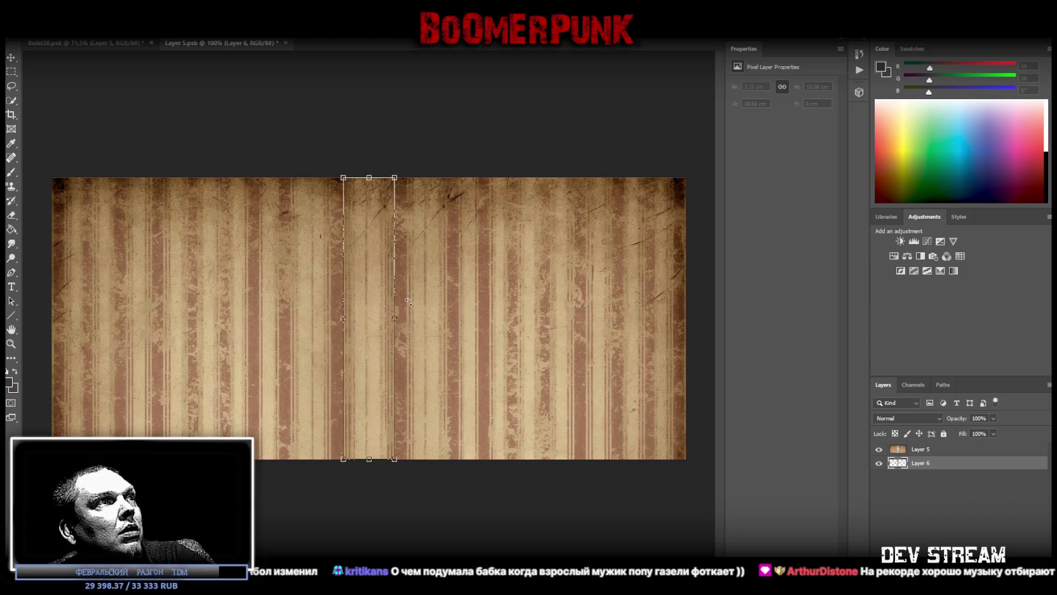
{"action": "left_click_drag", "start_coordinate": [395, 318], "coordinate": [389, 348]}
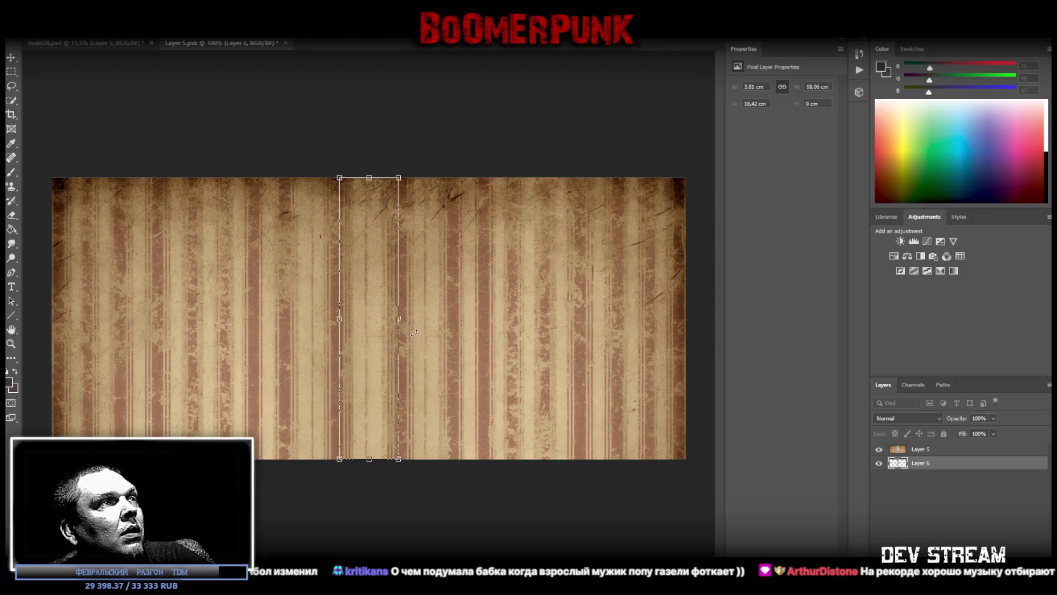
{"action": "left_click_drag", "start_coordinate": [399, 319], "coordinate": [406, 320]}
{"action": "key", "text": "Return"}
{"action": "key", "text": "ctrl+s"}
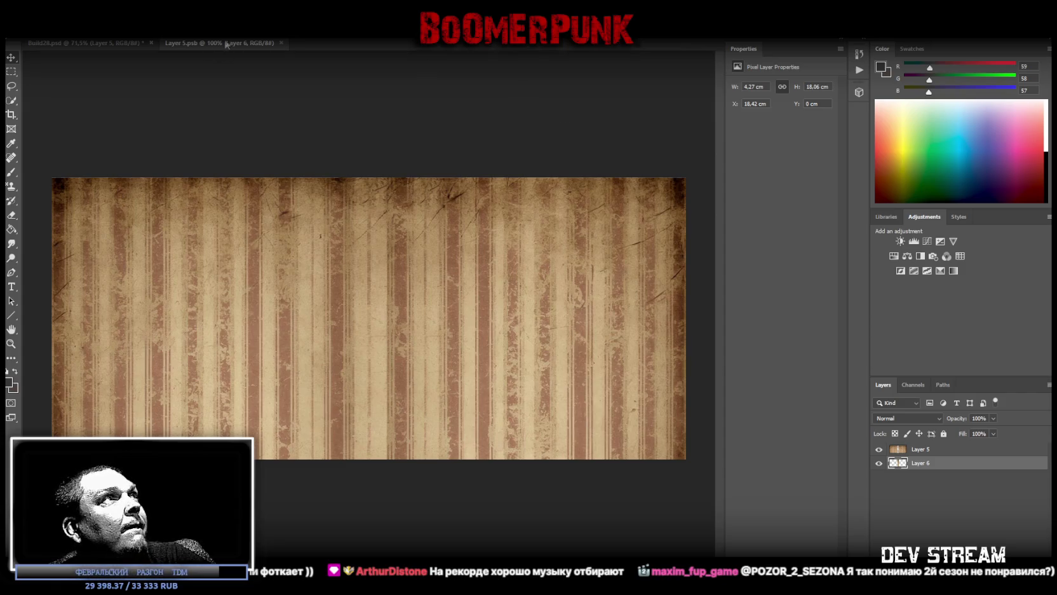
{"action": "left_click", "coordinate": [281, 43]}
Save the Build28 atlas with its updated striped wallpaper tile.
{"action": "key", "text": "ctrl+s"}
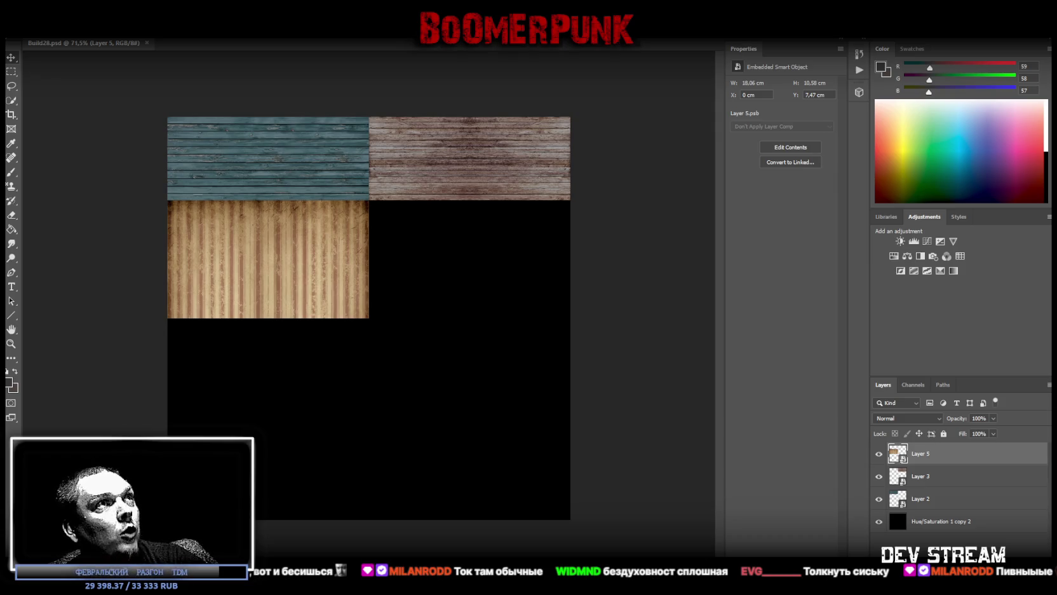
Paste the green rusty-metal texture, boost its contrast with Brightness/Contrast, and merge the two layers.
{"action": "key", "text": "ctrl+v"}
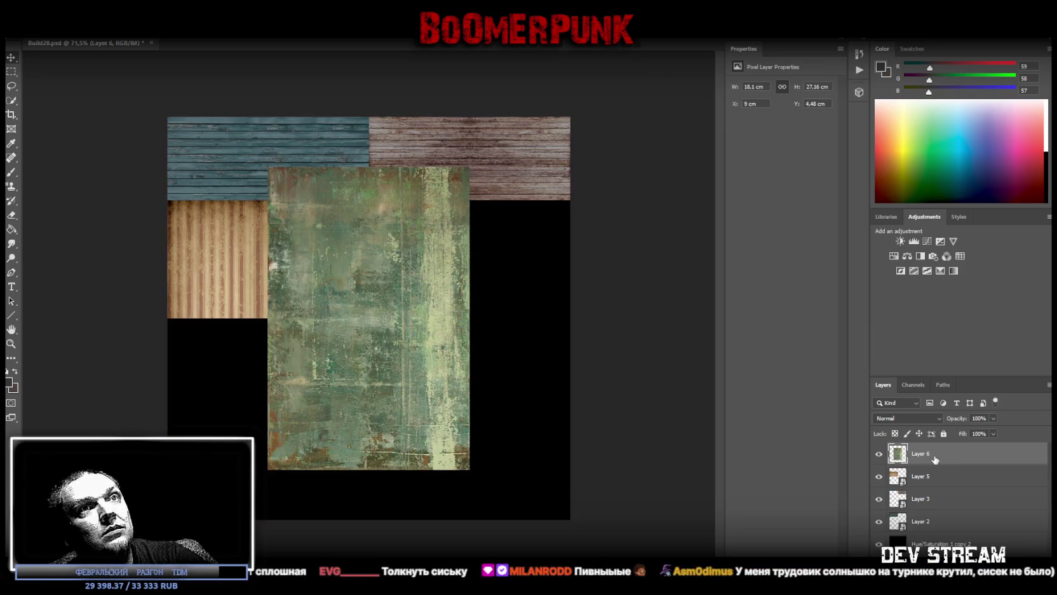
{"action": "left_click", "coordinate": [901, 240]}
{"action": "mouse_move", "coordinate": [782, 136]}
{"action": "left_mouse_down"}
{"action": "mouse_move", "coordinate": [826, 136]}
{"action": "mouse_move", "coordinate": [773, 117]}
{"action": "left_mouse_up"}
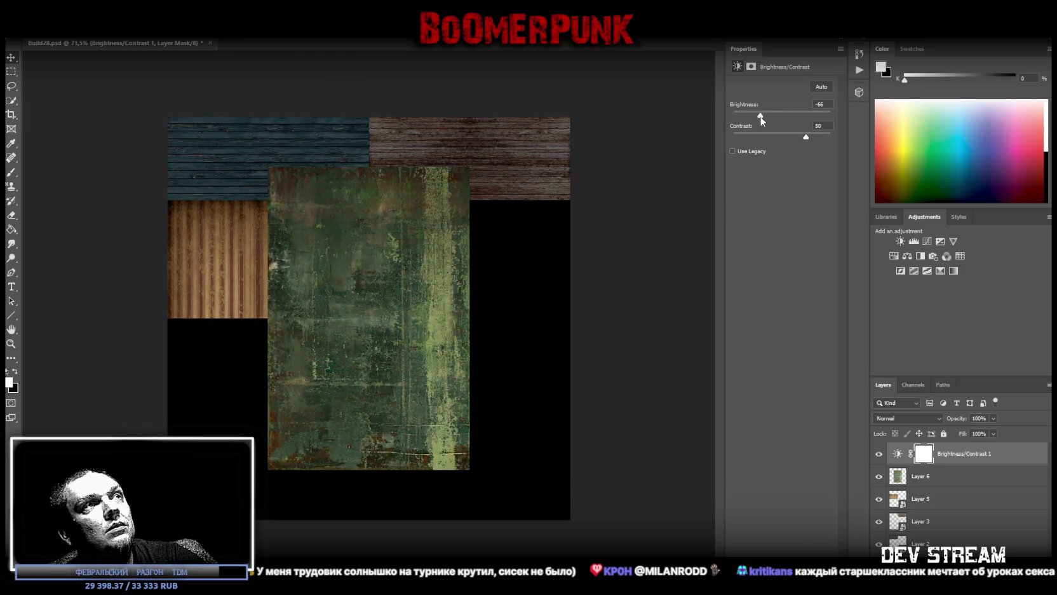
{"action": "left_click", "coordinate": [921, 477], "text": "shift"}
{"action": "right_click", "coordinate": [905, 479]}
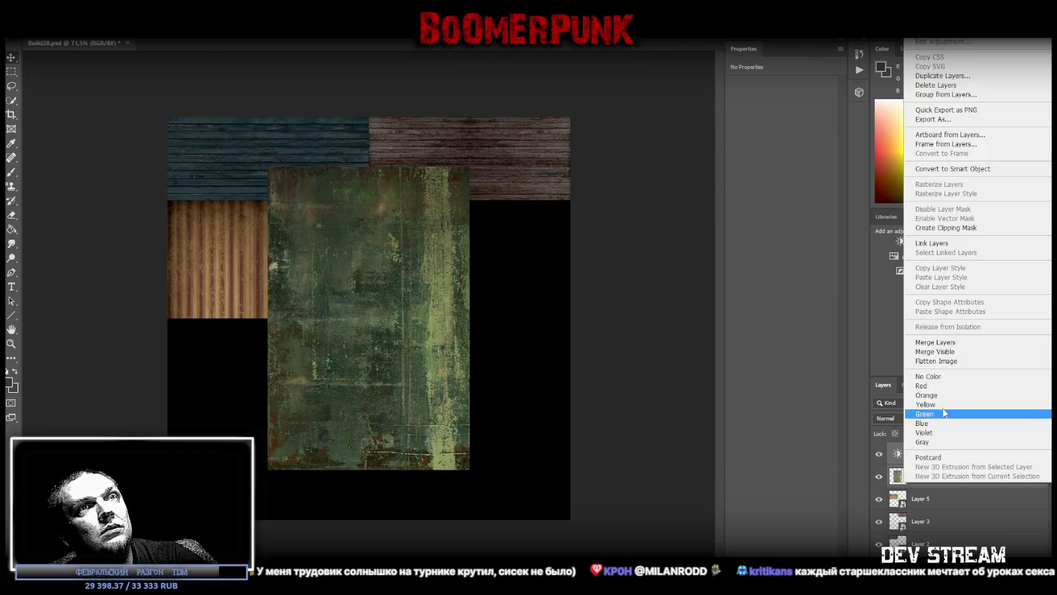
{"action": "left_click", "coordinate": [935, 342]}
Desaturate the metal with a merged Hue/Saturation layer and convert it to a smart object.
{"action": "left_click", "coordinate": [894, 256]}
{"action": "left_click", "coordinate": [759, 150]}
{"action": "left_click", "coordinate": [932, 483], "text": "shift"}
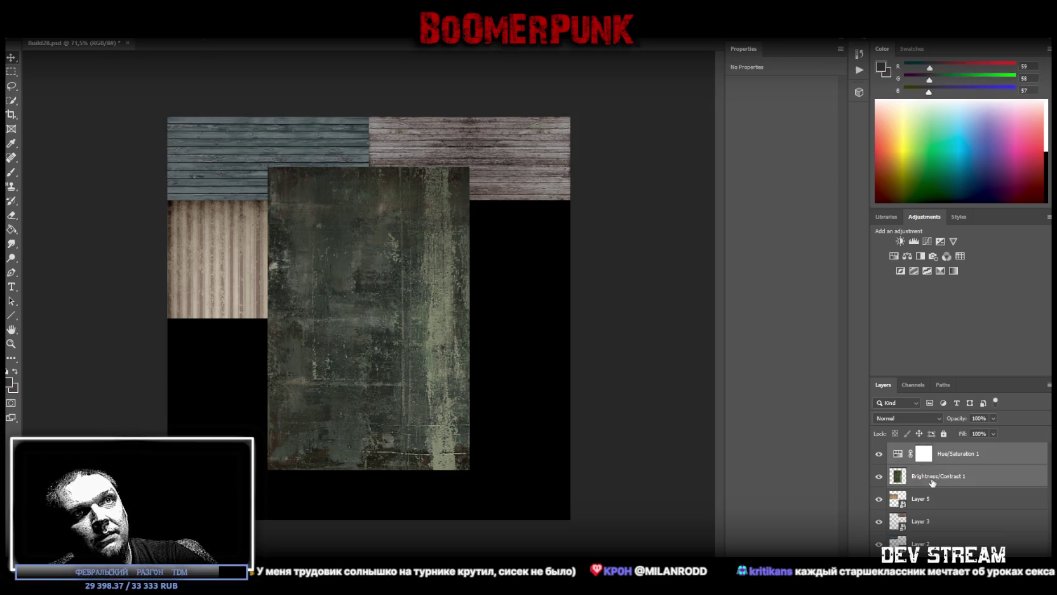
{"action": "right_click", "coordinate": [932, 483]}
{"action": "left_click", "coordinate": [928, 341]}
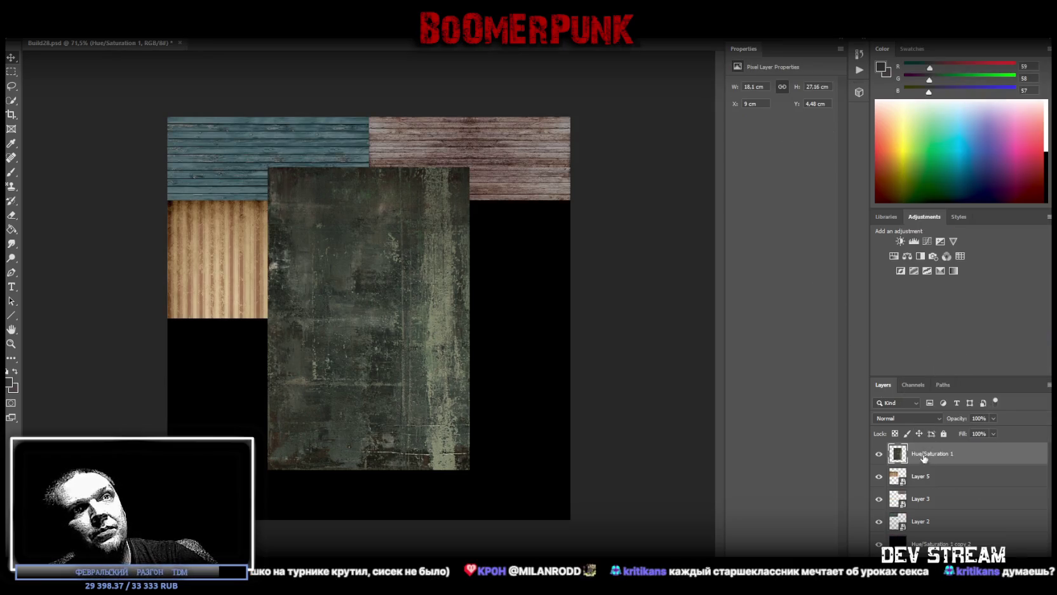
{"action": "right_click", "coordinate": [923, 456]}
{"action": "left_click", "coordinate": [940, 145]}
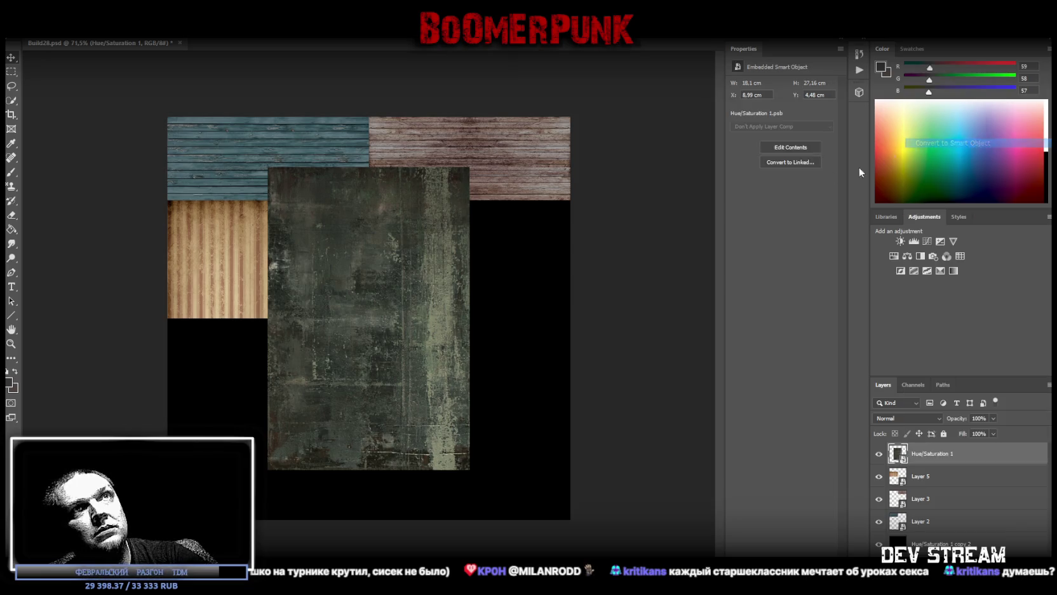
Rotate the metal tile to landscape and fit it into the right column, matching the wallpaper tile's height.
{"action": "key", "text": "ctrl+t"}
{"action": "left_click_drag", "start_coordinate": [572, 252], "coordinate": [523, 381]}
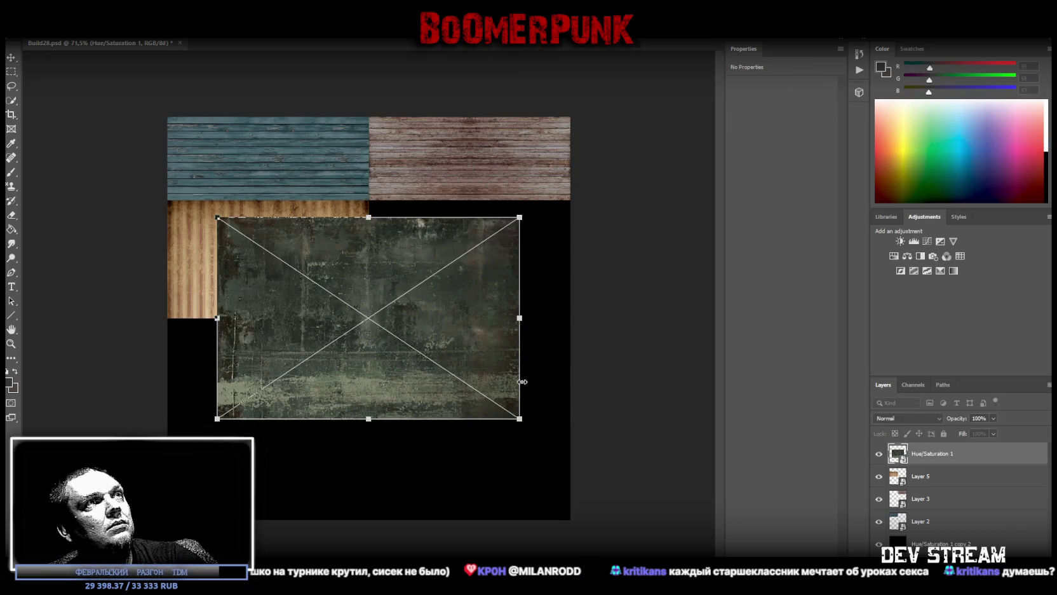
{"action": "left_click_drag", "start_coordinate": [458, 324], "coordinate": [509, 307]}
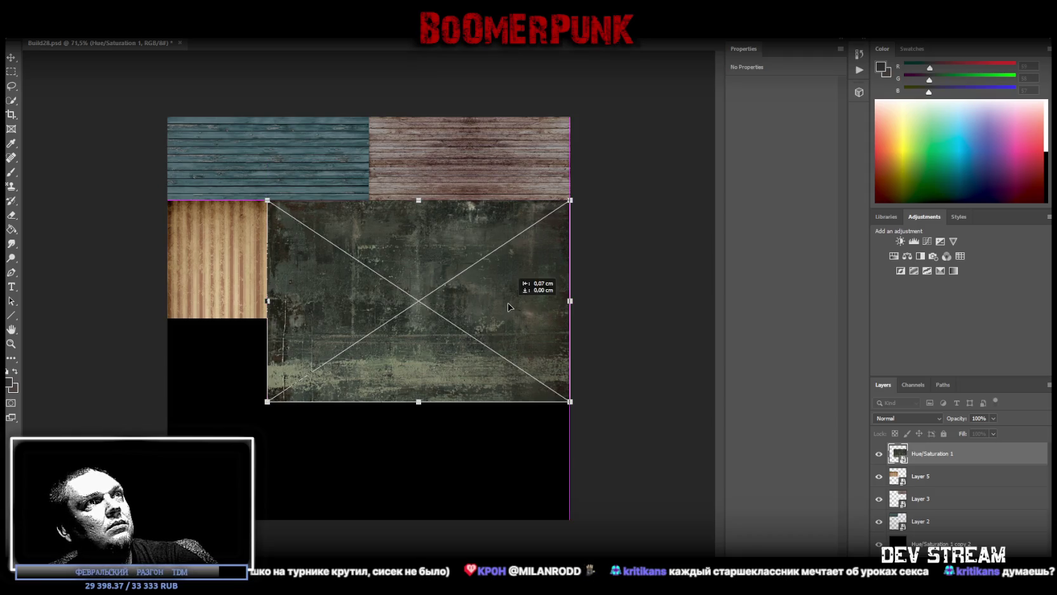
{"action": "left_click_drag", "start_coordinate": [267, 301], "coordinate": [370, 301]}
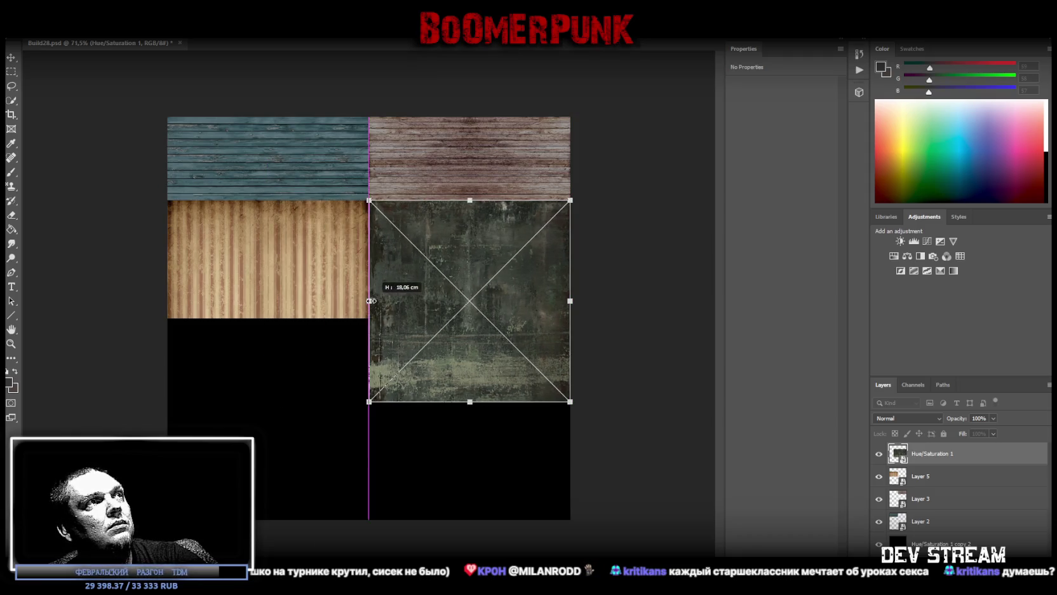
{"action": "left_click_drag", "start_coordinate": [475, 401], "coordinate": [518, 318]}
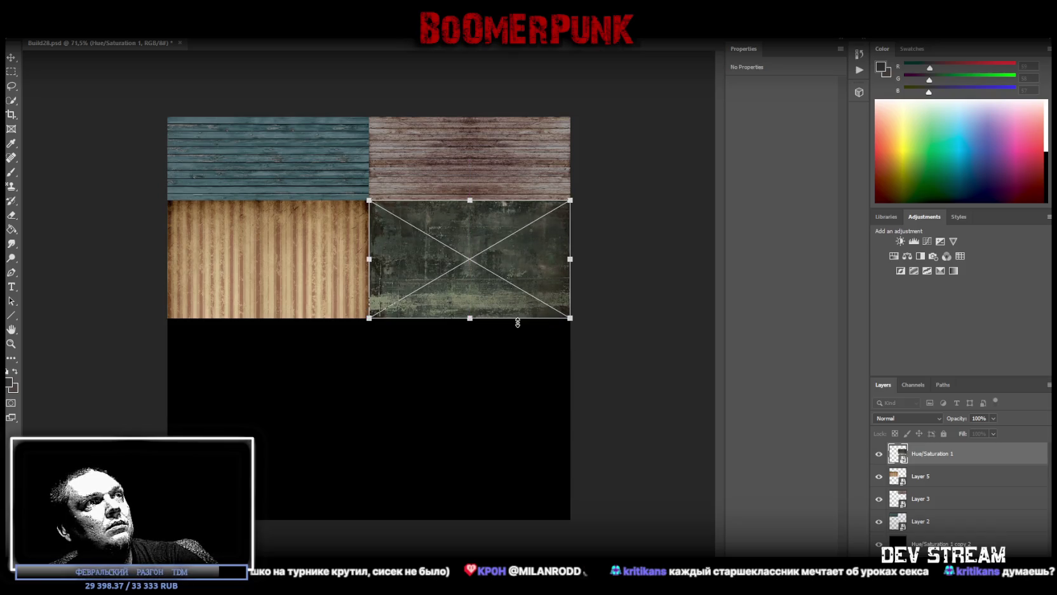
{"action": "key", "text": "Return"}
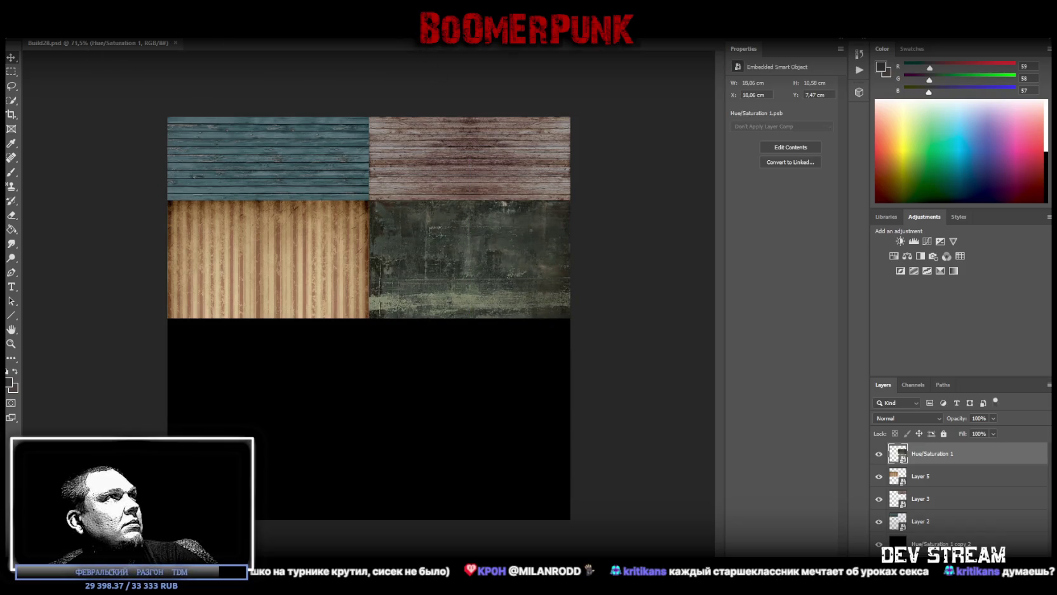
Save a PNG copy of the atlas as Build28.png, replacing the existing file.
{"action": "left_click", "coordinate": [29, 32]}
{"action": "left_click", "coordinate": [58, 130]}
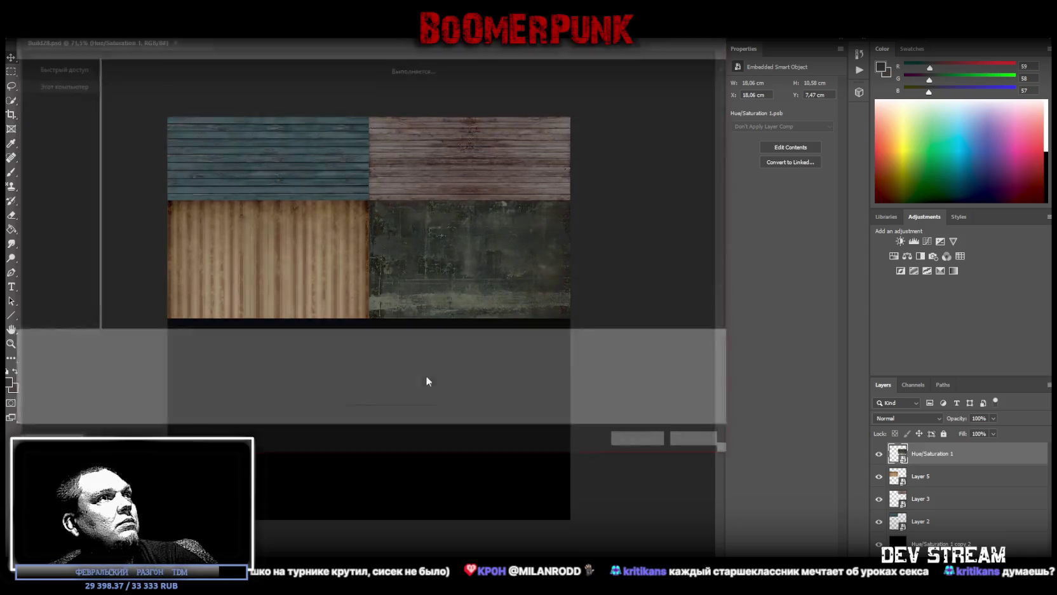
{"action": "left_click", "coordinate": [244, 359]}
{"action": "left_click", "coordinate": [248, 511]}
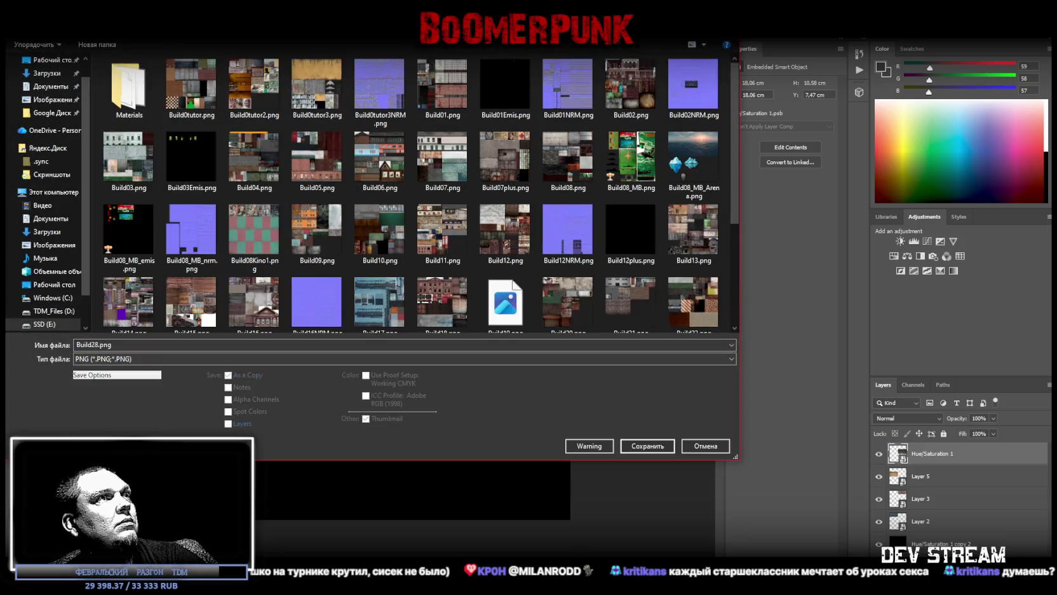
{"action": "left_click", "coordinate": [645, 446]}
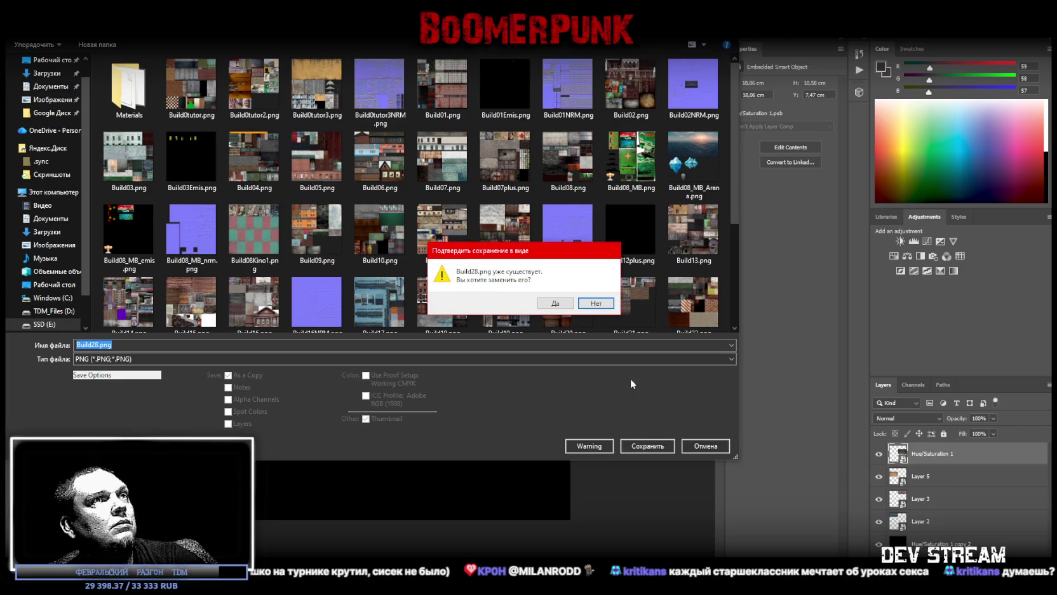
{"action": "left_click", "coordinate": [556, 304]}
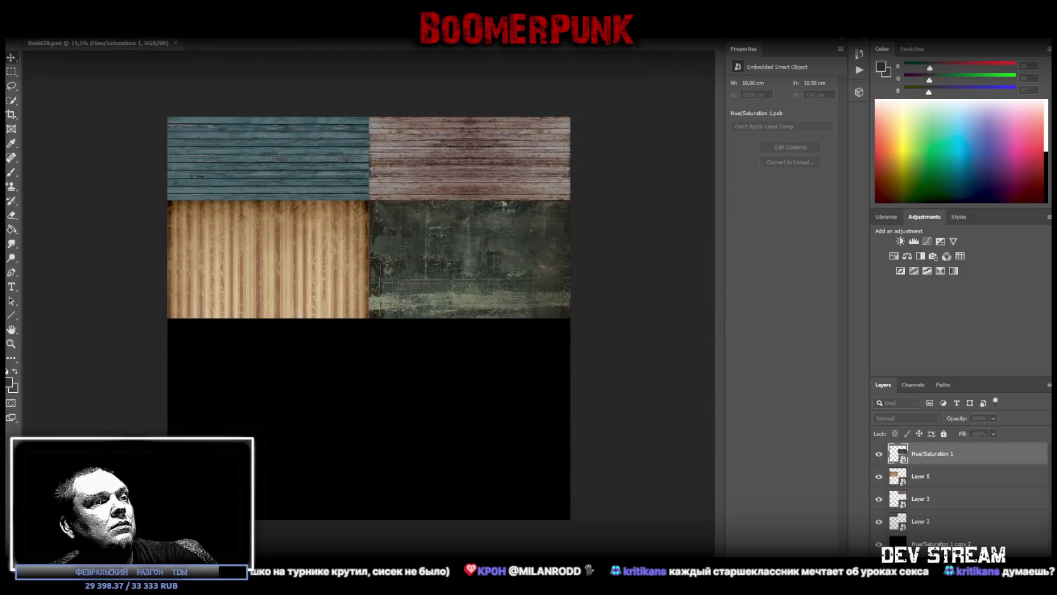
{"action": "key", "text": "alt+Tab"}
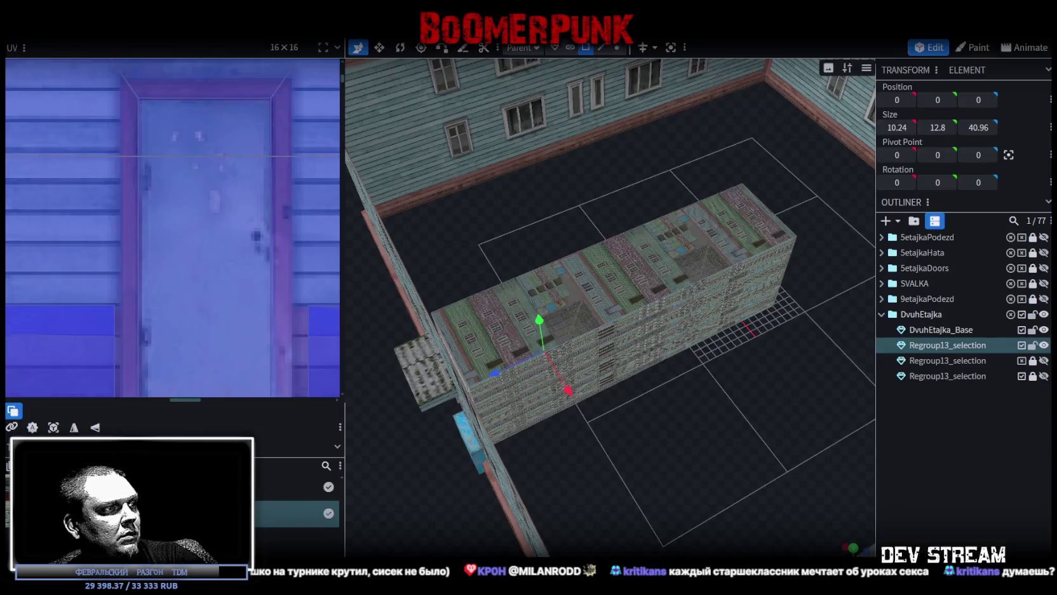
Import the Build28.png atlas into Blockbench and set its UV size to 16 × 16.
{"action": "double_click", "coordinate": [297, 512]}
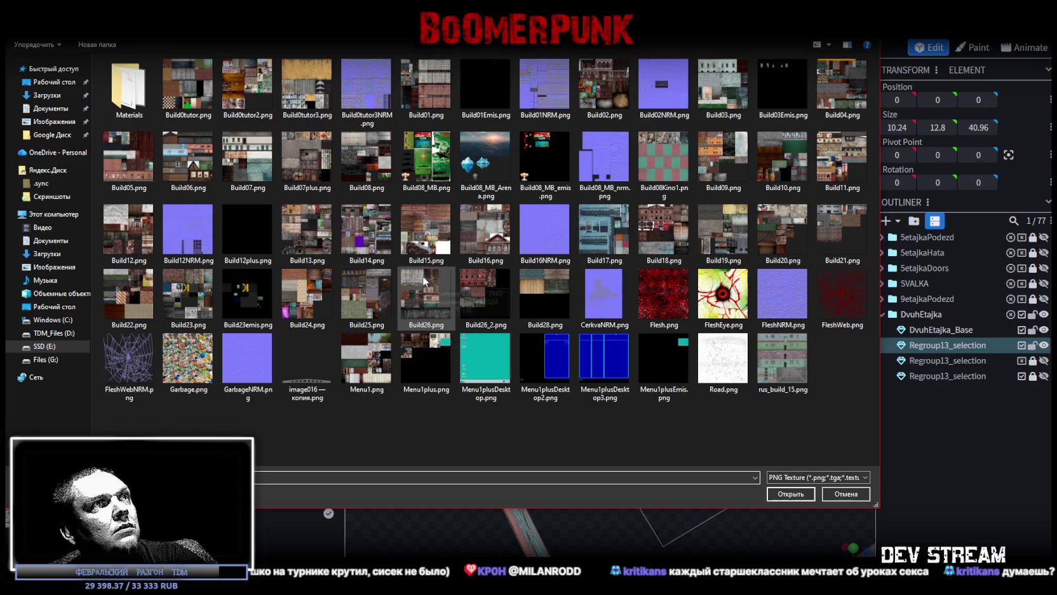
{"action": "double_click", "coordinate": [549, 293]}
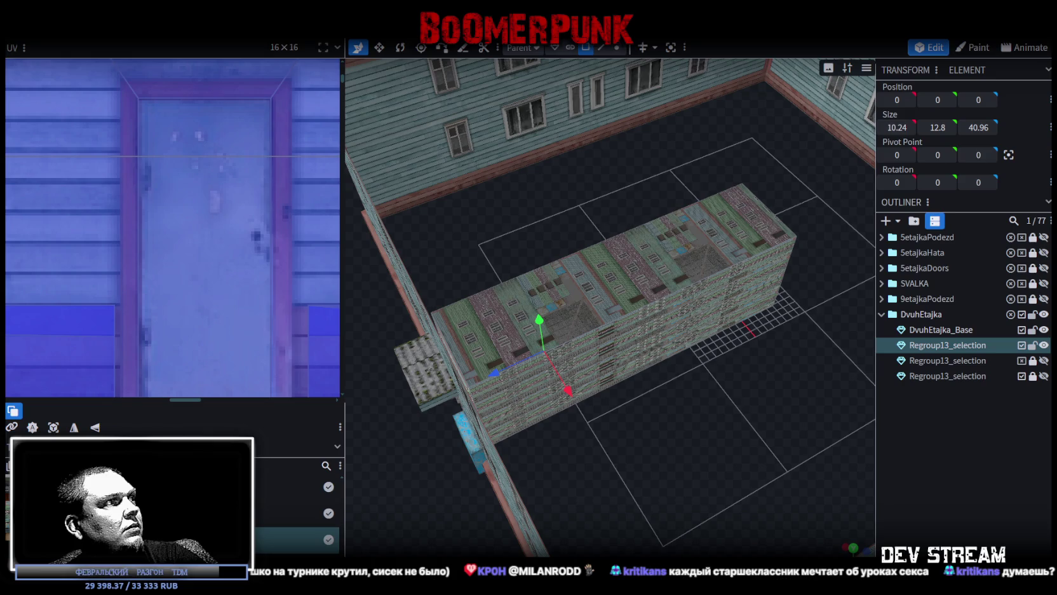
{"action": "double_click", "coordinate": [209, 539]}
{"action": "left_click_drag", "start_coordinate": [504, 241], "coordinate": [438, 237]}
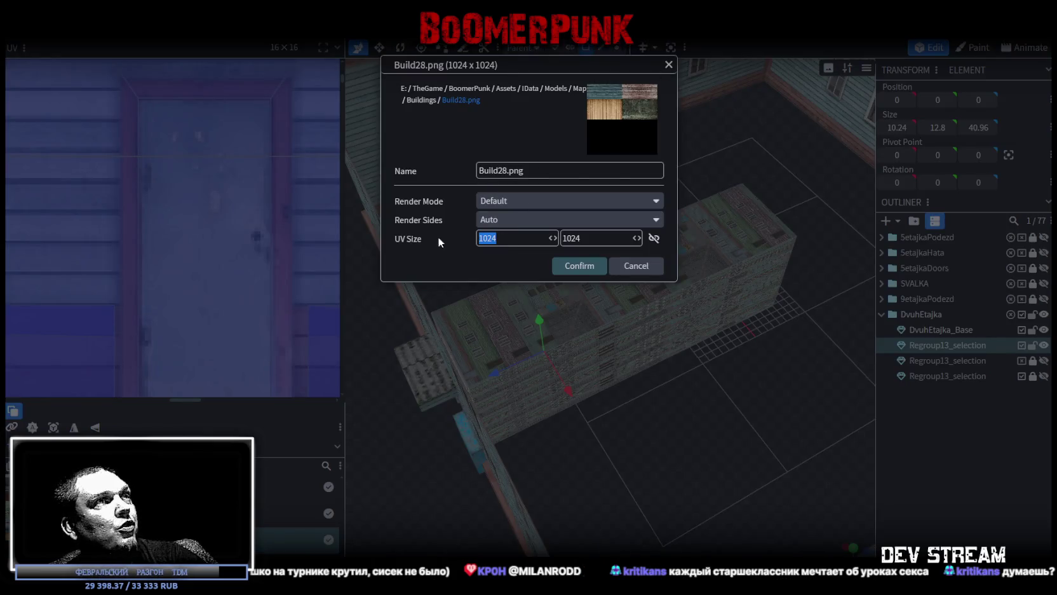
{"action": "type", "text": "16"}
{"action": "key", "text": "Tab"}
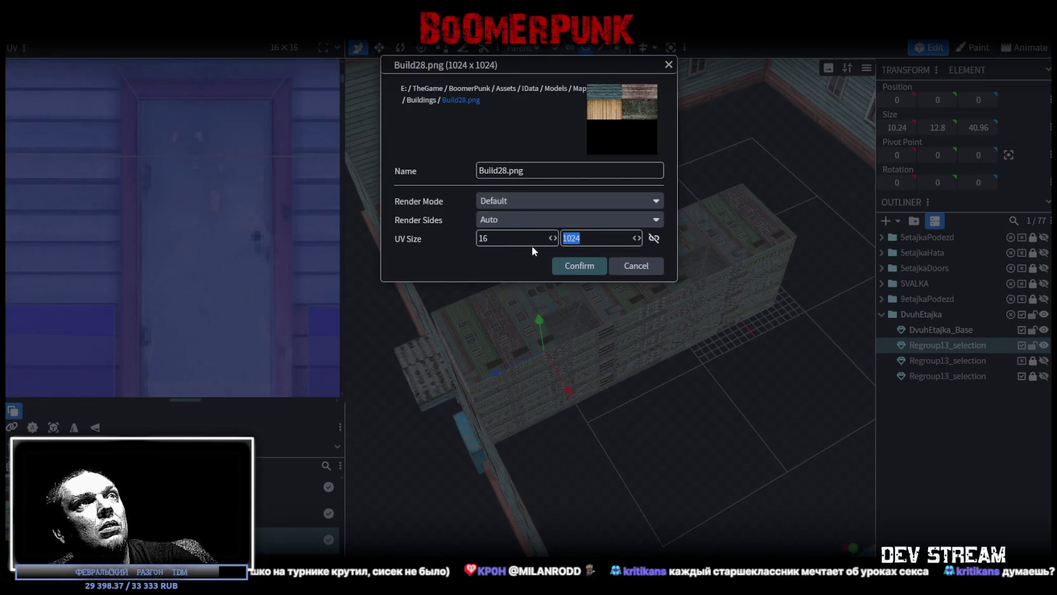
{"action": "type", "text": "16"}
{"action": "left_click", "coordinate": [575, 264]}
{"action": "scroll", "coordinate": [715, 404], "scroll_direction": "up", "scroll_amount": 3}
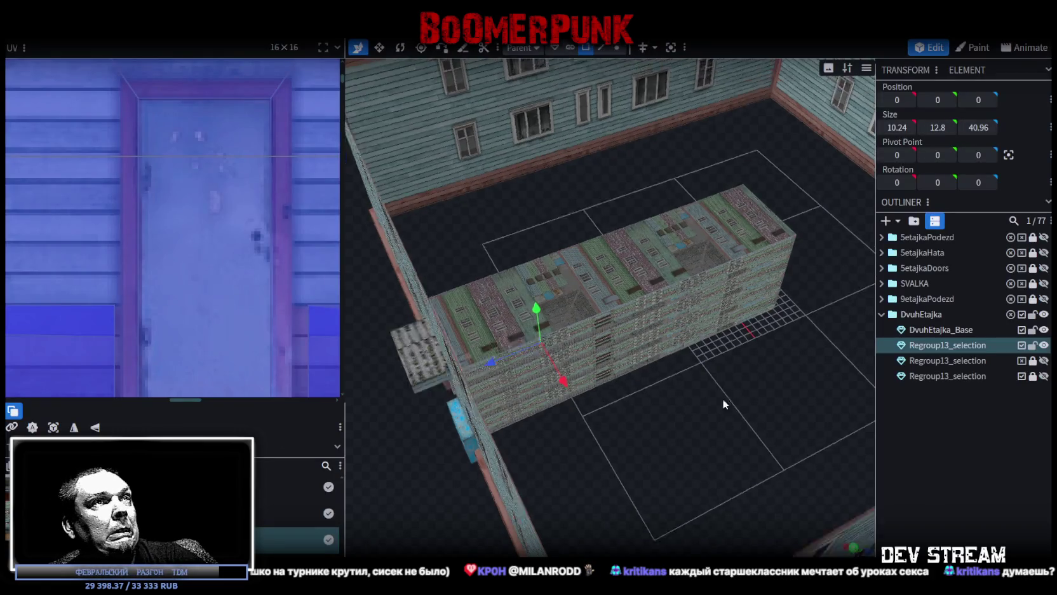
Hide the DvuhEtajka_Base building to isolate the block, viewed from the front.
{"action": "left_click", "coordinate": [663, 382]}
{"action": "mouse_move", "coordinate": [633, 470]}
{"action": "left_mouse_down"}
{"action": "mouse_move", "coordinate": [927, 466]}
{"action": "mouse_move", "coordinate": [717, 273]}
{"action": "left_mouse_up"}
{"action": "left_click_drag", "start_coordinate": [622, 377], "coordinate": [677, 342]}
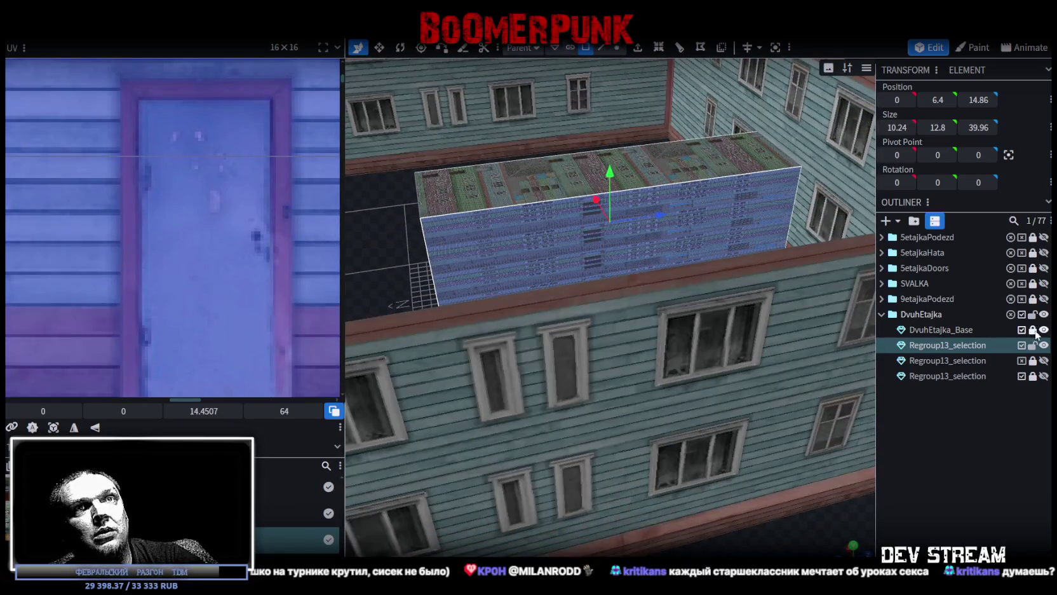
{"action": "left_click", "coordinate": [1044, 329]}
{"action": "mouse_move", "coordinate": [731, 356]}
{"action": "left_mouse_down"}
{"action": "mouse_move", "coordinate": [530, 387]}
{"action": "mouse_move", "coordinate": [816, 498]}
{"action": "mouse_move", "coordinate": [767, 475]}
{"action": "left_mouse_up"}
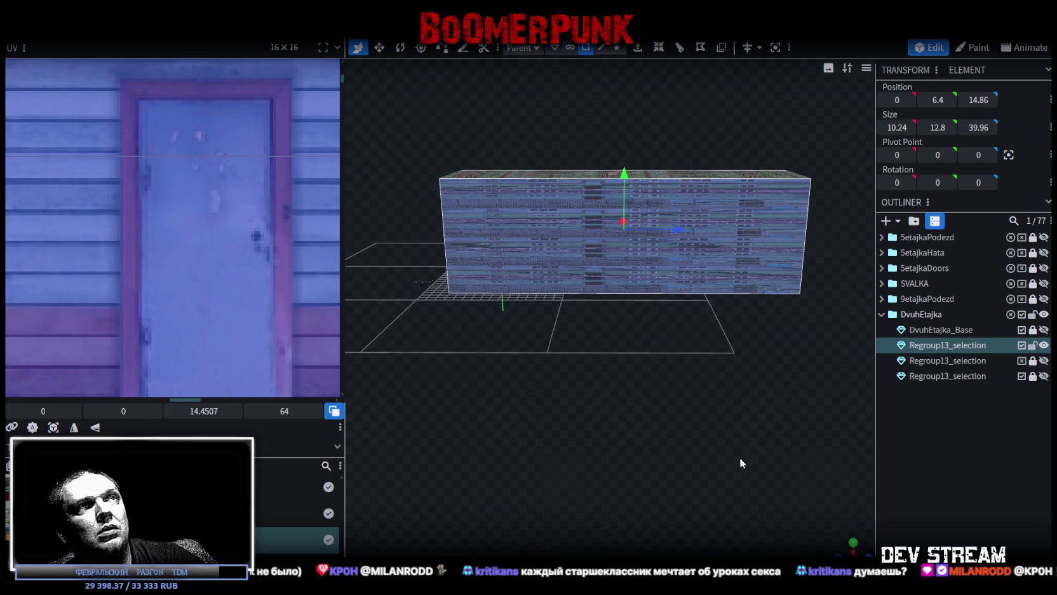
{"action": "key", "text": "KP_1"}
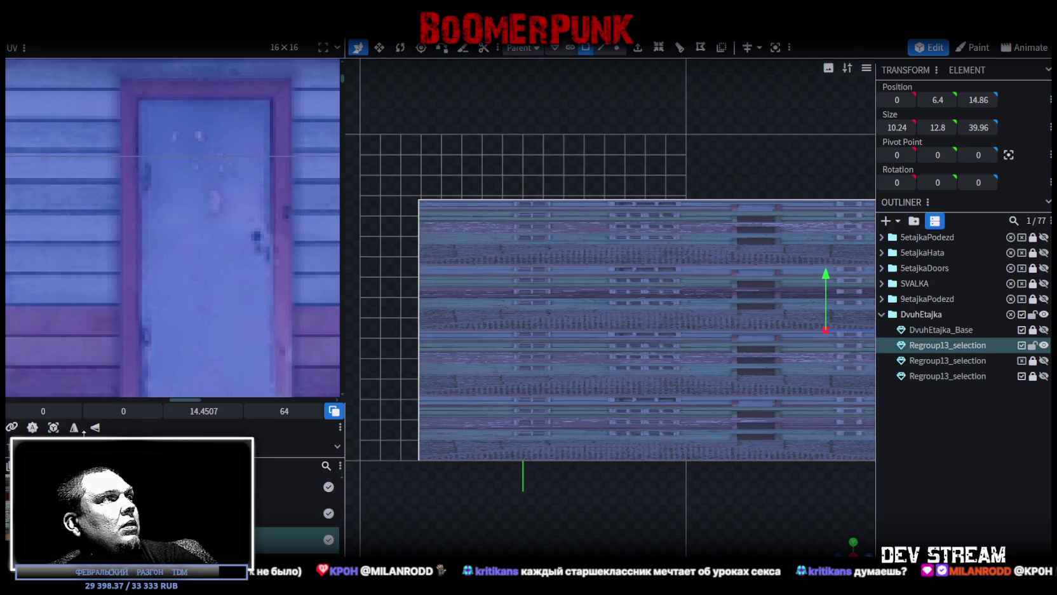
{"action": "scroll", "coordinate": [122, 271], "scroll_direction": "down", "scroll_amount": 2}
{"action": "scroll", "coordinate": [120, 270], "scroll_direction": "down", "scroll_amount": 3}
Apply the Build28.png atlas to Regroup13_selection and shift the face mapping onto the atlas tiles.
{"action": "left_click", "coordinate": [945, 346]}
{"action": "right_click", "coordinate": [945, 349]}
{"action": "mouse_move", "coordinate": [845, 514]}
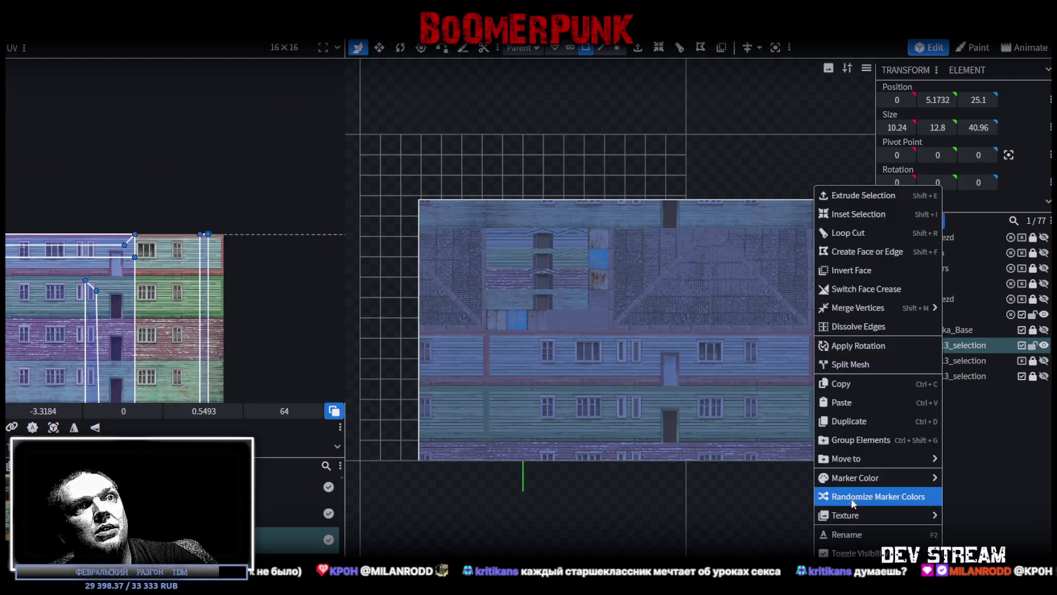
{"action": "left_click", "coordinate": [994, 505]}
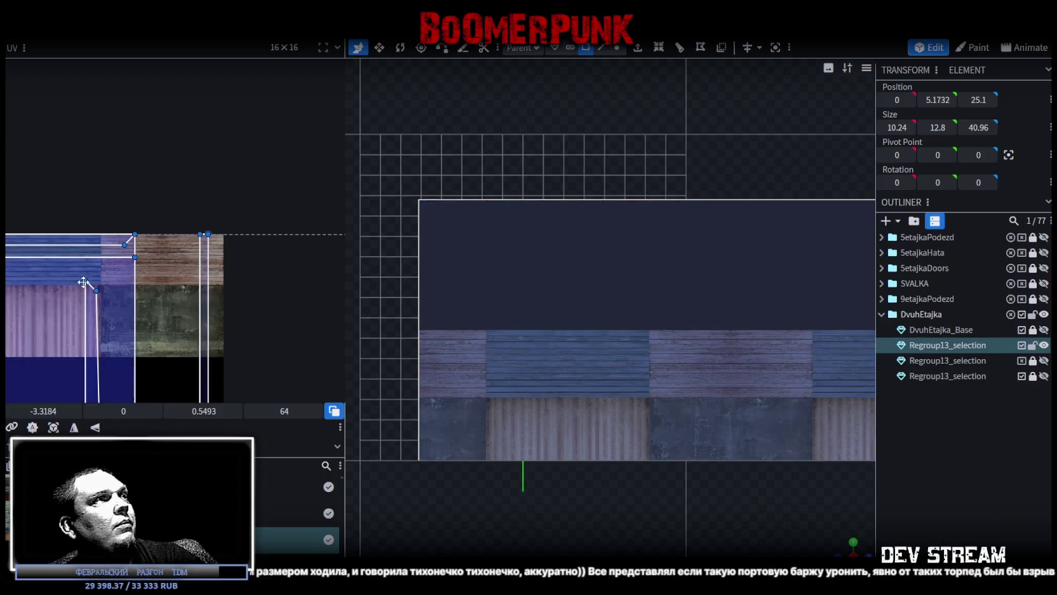
{"action": "scroll", "coordinate": [95, 295], "scroll_direction": "down", "scroll_amount": 1}
{"action": "mouse_move", "coordinate": [181, 327]}
{"action": "left_mouse_down"}
{"action": "mouse_move", "coordinate": [274, 159]}
{"action": "mouse_move", "coordinate": [240, 170]}
{"action": "left_mouse_up"}
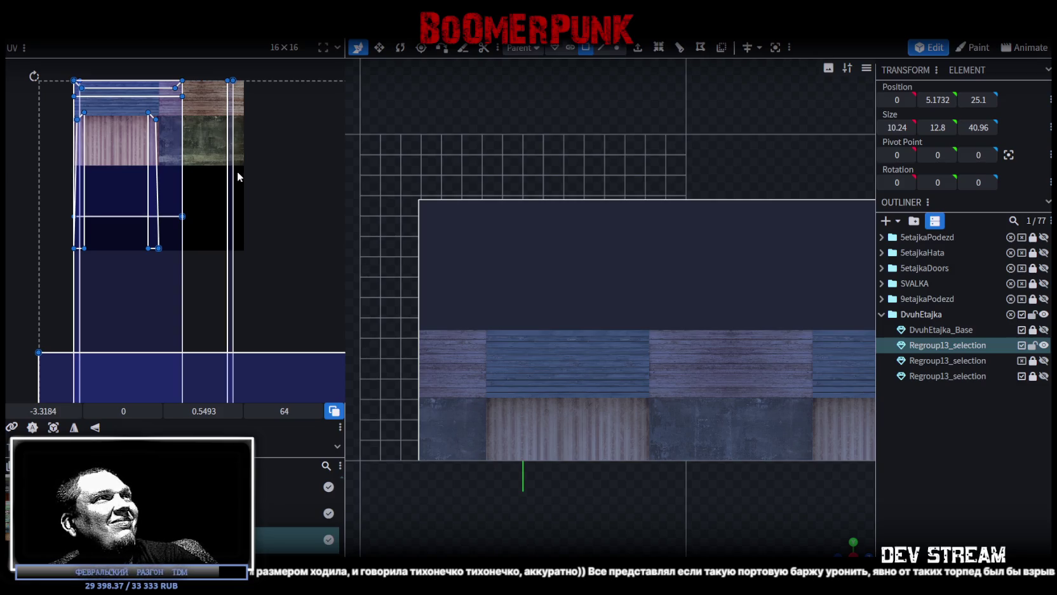
{"action": "scroll", "coordinate": [129, 159], "scroll_direction": "up", "scroll_amount": 3}
{"action": "scroll", "coordinate": [215, 148], "scroll_direction": "up", "scroll_amount": 2}
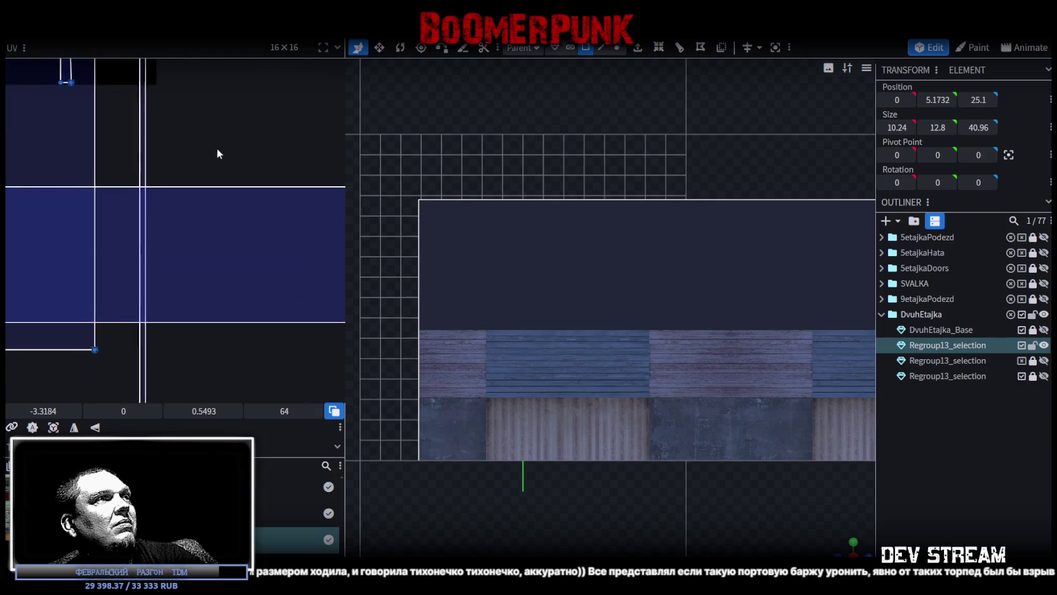
{"action": "scroll", "coordinate": [220, 161], "scroll_direction": "up", "scroll_amount": 2}
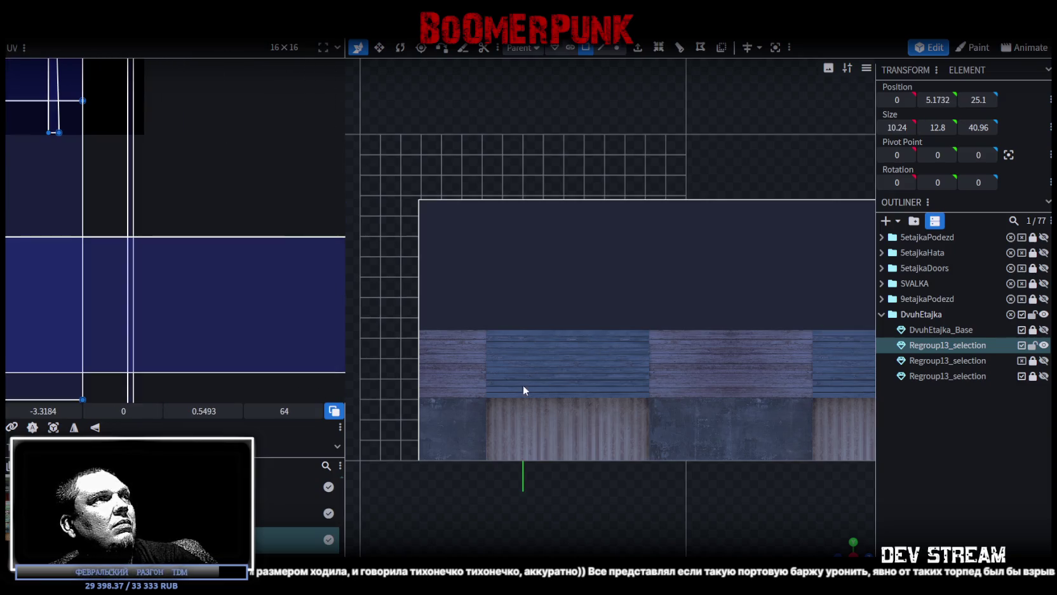
{"action": "left_click", "coordinate": [54, 427]}
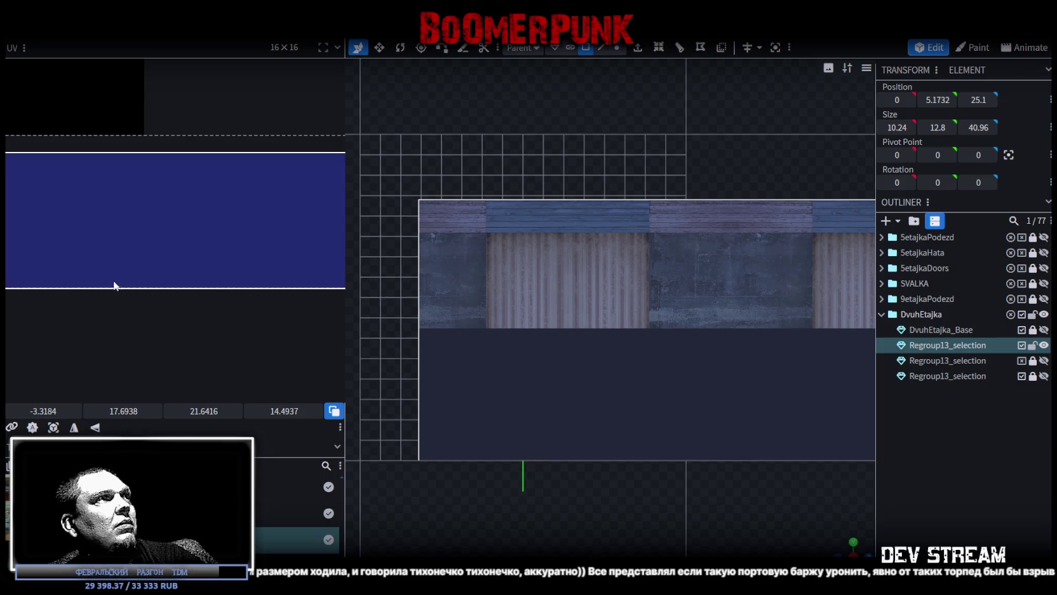
Set the Build28.png texture's UV size to 64.
{"action": "double_click", "coordinate": [286, 539]}
{"action": "double_click", "coordinate": [483, 238]}
{"action": "type", "text": "64"}
{"action": "left_click", "coordinate": [581, 267]}
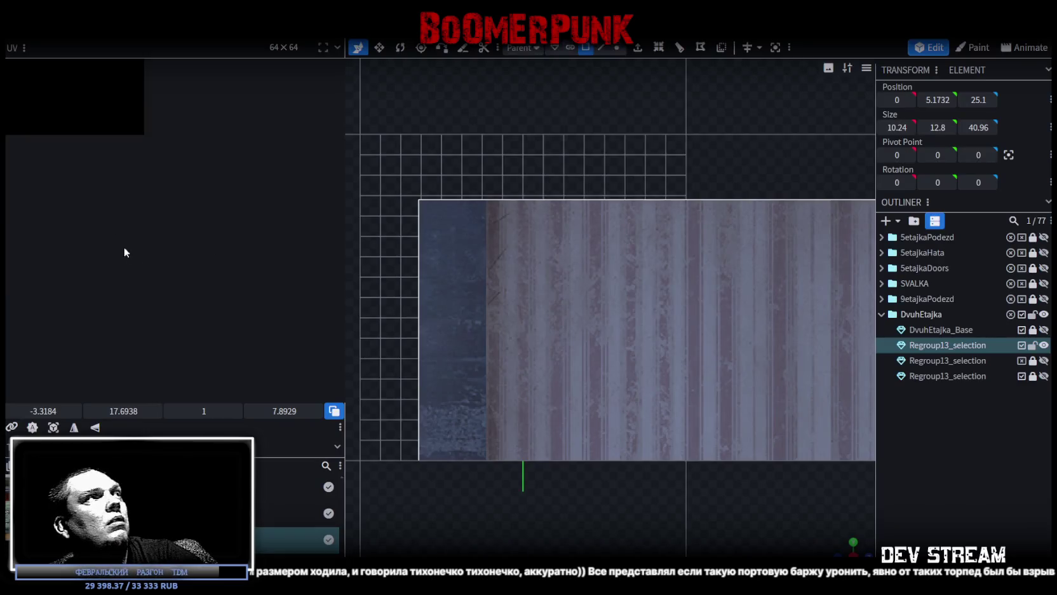
Move the block face's UV onto the striped wallpaper tile.
{"action": "scroll", "coordinate": [135, 219], "scroll_direction": "up", "scroll_amount": 3}
{"action": "mouse_move", "coordinate": [134, 219]}
{"action": "left_mouse_down"}
{"action": "mouse_move", "coordinate": [157, 216]}
{"action": "mouse_move", "coordinate": [150, 197]}
{"action": "left_mouse_up"}
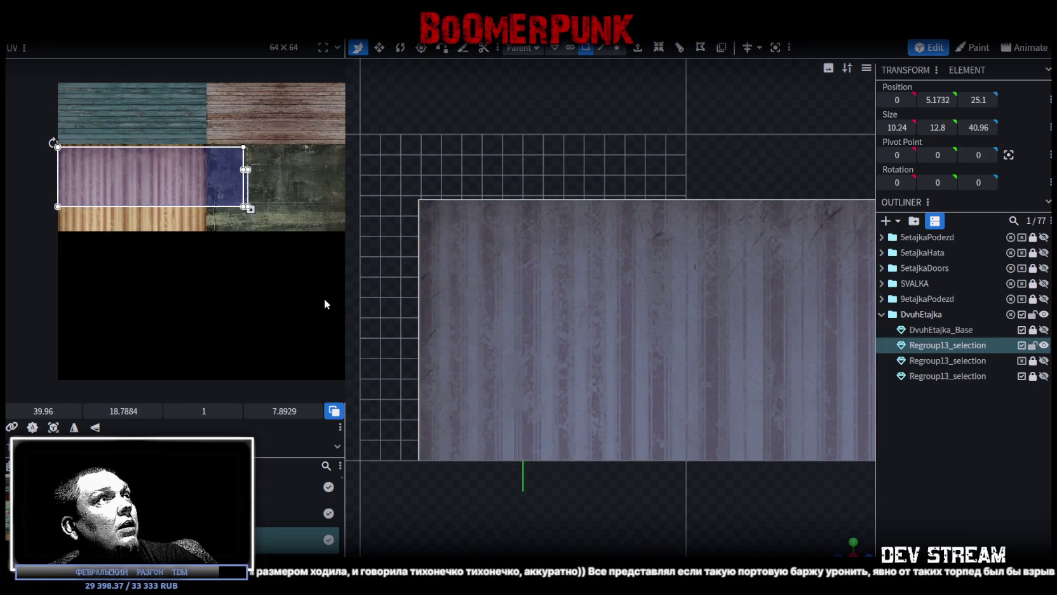
{"action": "mouse_move", "coordinate": [848, 554]}
{"action": "left_mouse_down"}
{"action": "mouse_move", "coordinate": [615, 367]}
{"action": "mouse_move", "coordinate": [668, 465]}
{"action": "left_mouse_up"}
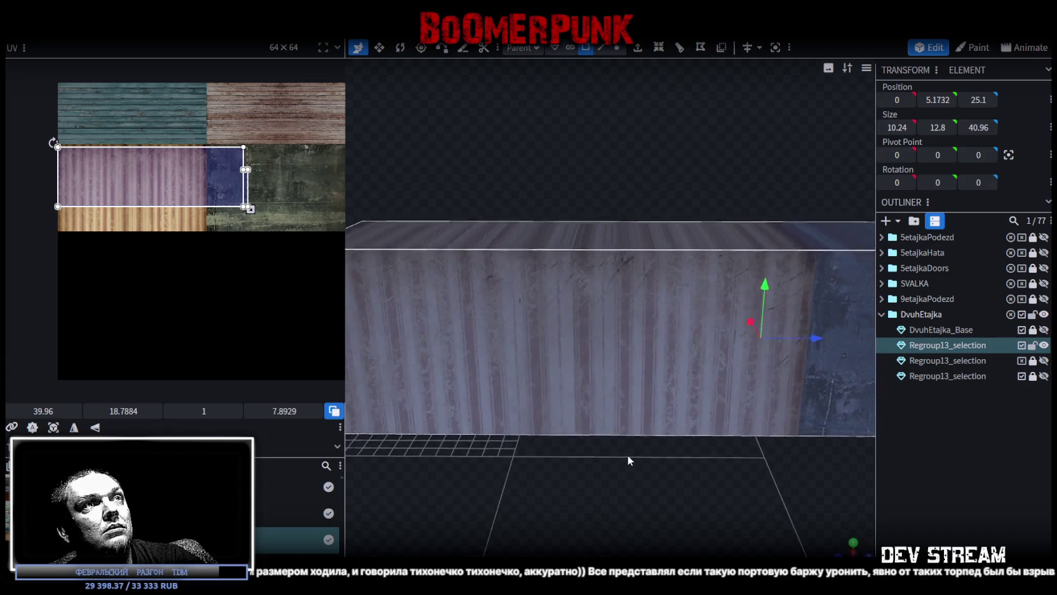
{"action": "scroll", "coordinate": [627, 457], "scroll_direction": "down", "scroll_amount": 3}
{"action": "left_click", "coordinate": [603, 49]}
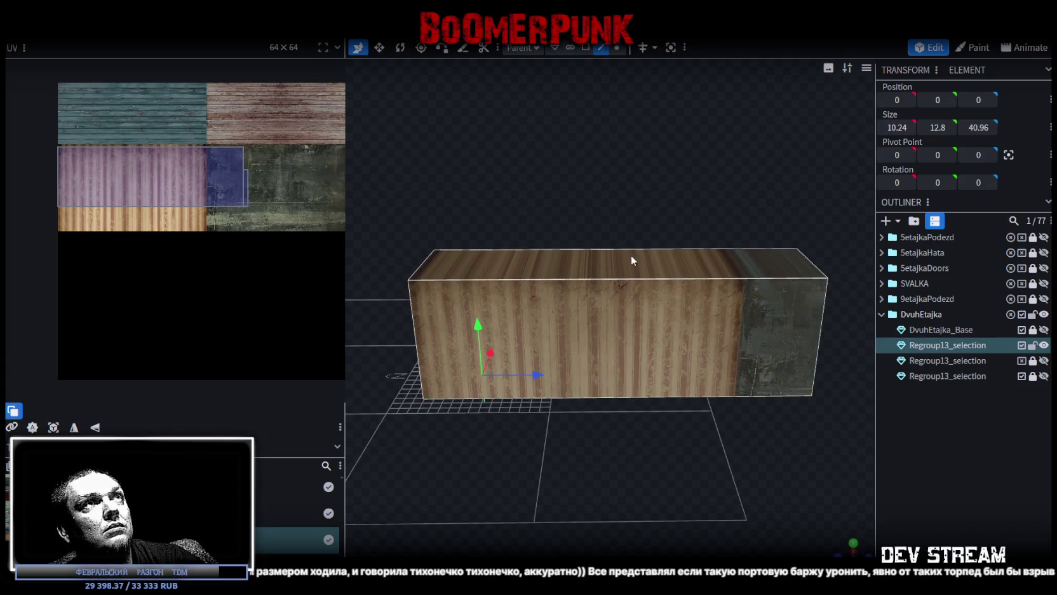
Loop cut the block across its top front edge with 2 cuts.
{"action": "left_click", "coordinate": [608, 279]}
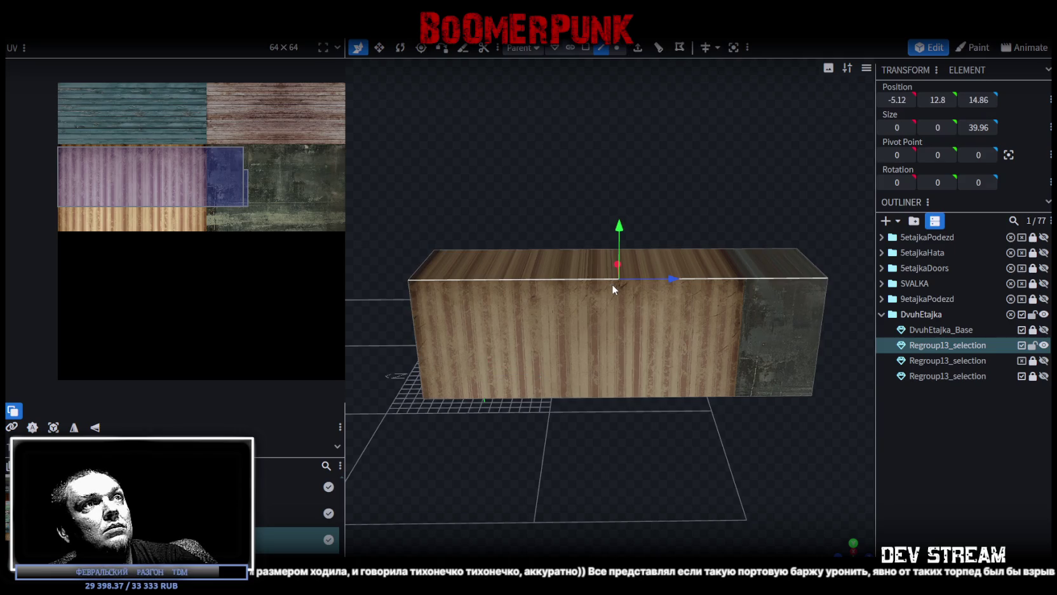
{"action": "left_click", "coordinate": [658, 48]}
{"action": "left_click", "coordinate": [666, 530]}
{"action": "left_click_drag", "start_coordinate": [735, 483], "coordinate": [536, 380]}
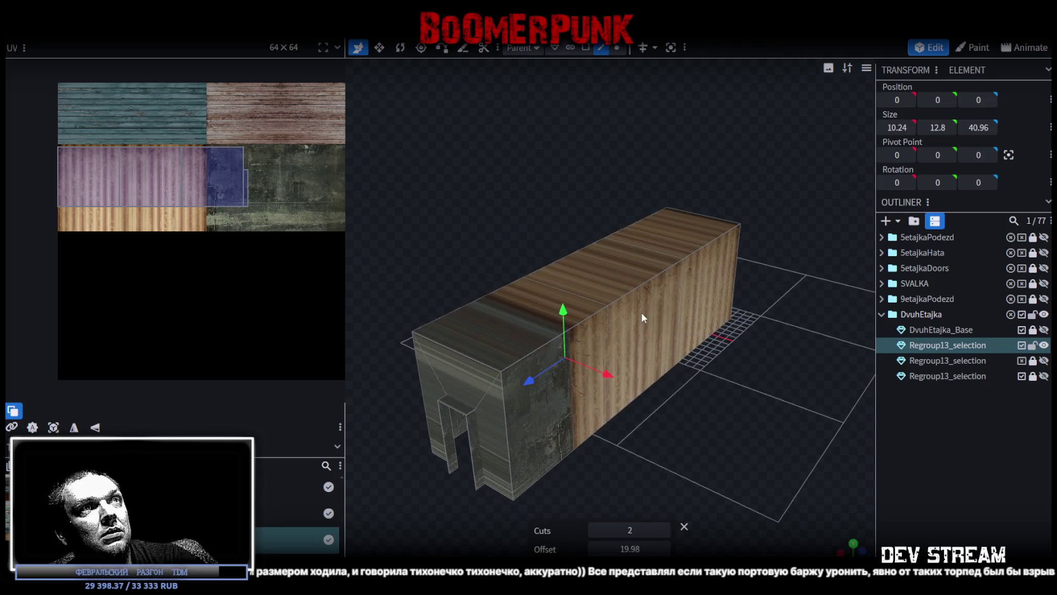
Select the block's end face and two side faces.
{"action": "left_click", "coordinate": [585, 47]}
{"action": "left_click", "coordinate": [547, 425]}
{"action": "left_click", "coordinate": [657, 324]}
{"action": "left_click", "coordinate": [707, 305]}
{"action": "left_click_drag", "start_coordinate": [748, 447], "coordinate": [604, 136]}
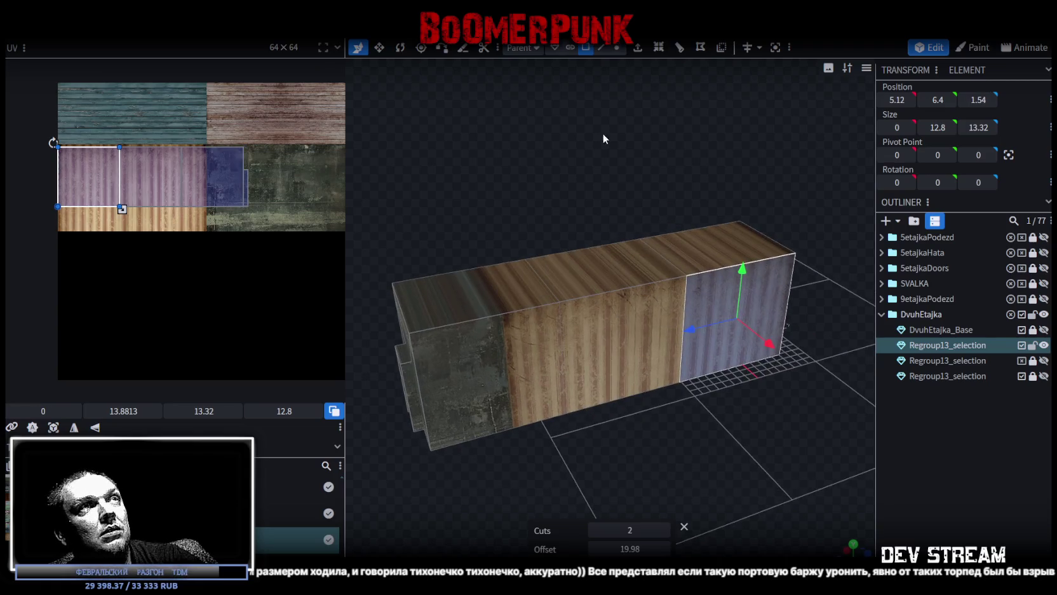
Select the block's vertical edges and the edges at its left and right ends.
{"action": "left_click", "coordinate": [601, 47]}
{"action": "left_click", "coordinate": [560, 342]}
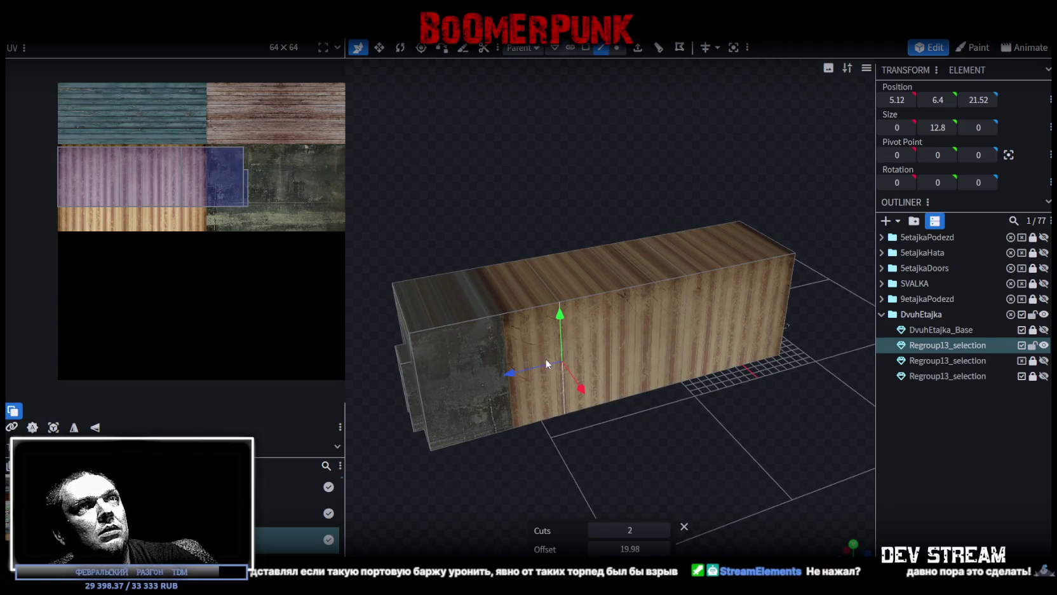
{"action": "left_click_drag", "start_coordinate": [504, 456], "coordinate": [781, 479]}
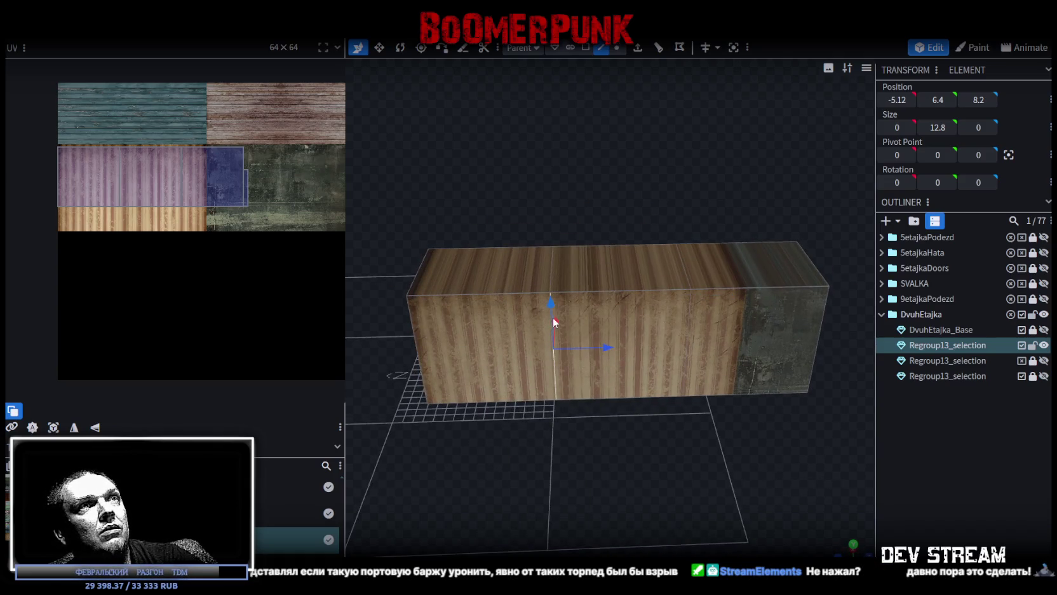
{"action": "left_click", "coordinate": [690, 306]}
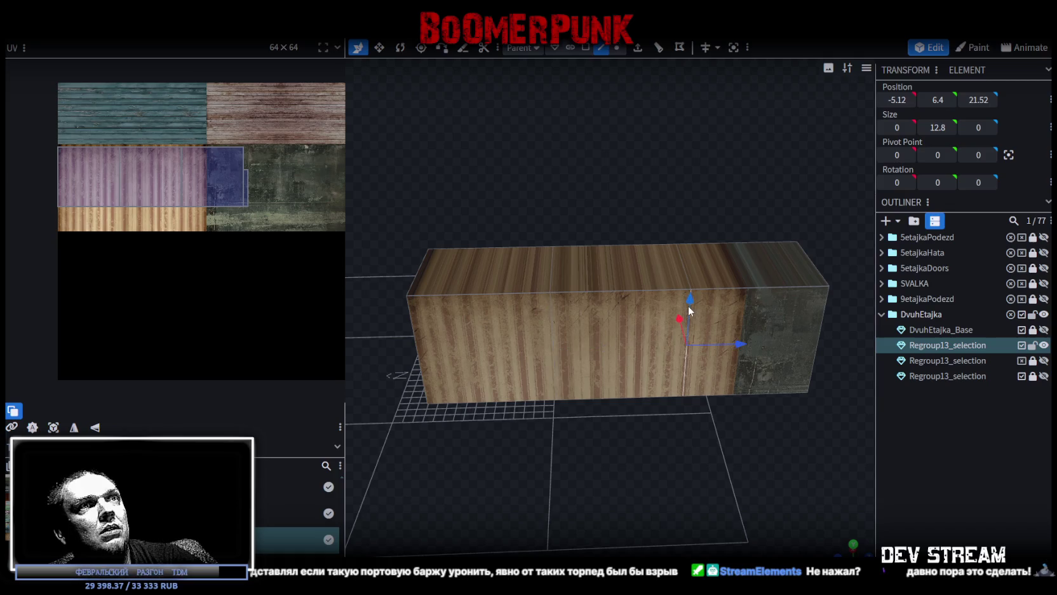
{"action": "left_click", "coordinate": [551, 323]}
{"action": "left_click", "coordinate": [421, 327]}
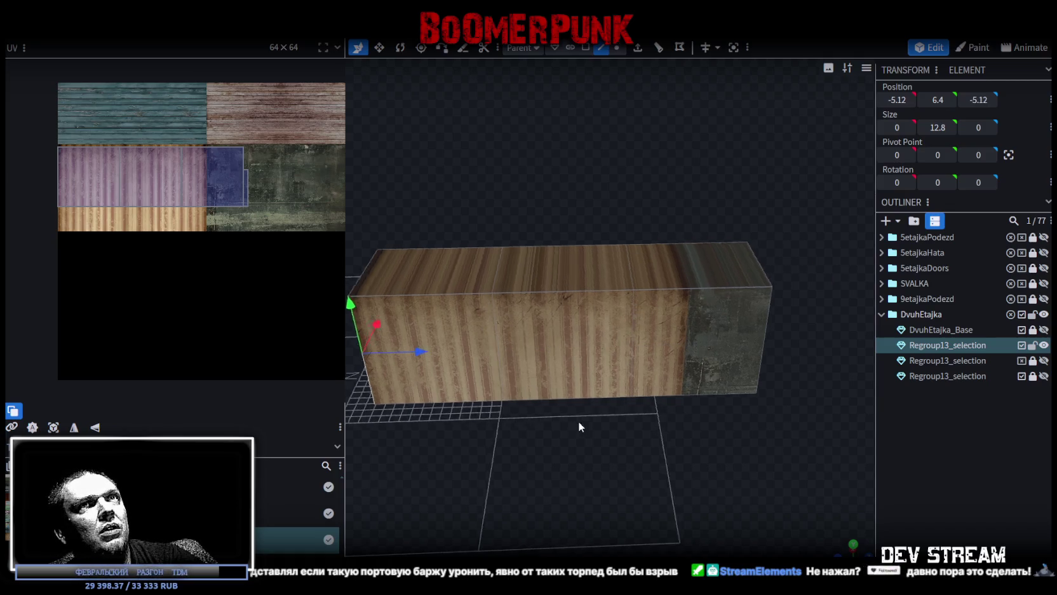
{"action": "left_click", "coordinate": [700, 346]}
{"action": "mouse_move", "coordinate": [654, 420]}
{"action": "left_mouse_down"}
{"action": "mouse_move", "coordinate": [622, 392]}
{"action": "mouse_move", "coordinate": [681, 465]}
{"action": "mouse_move", "coordinate": [679, 364]}
{"action": "left_mouse_up"}
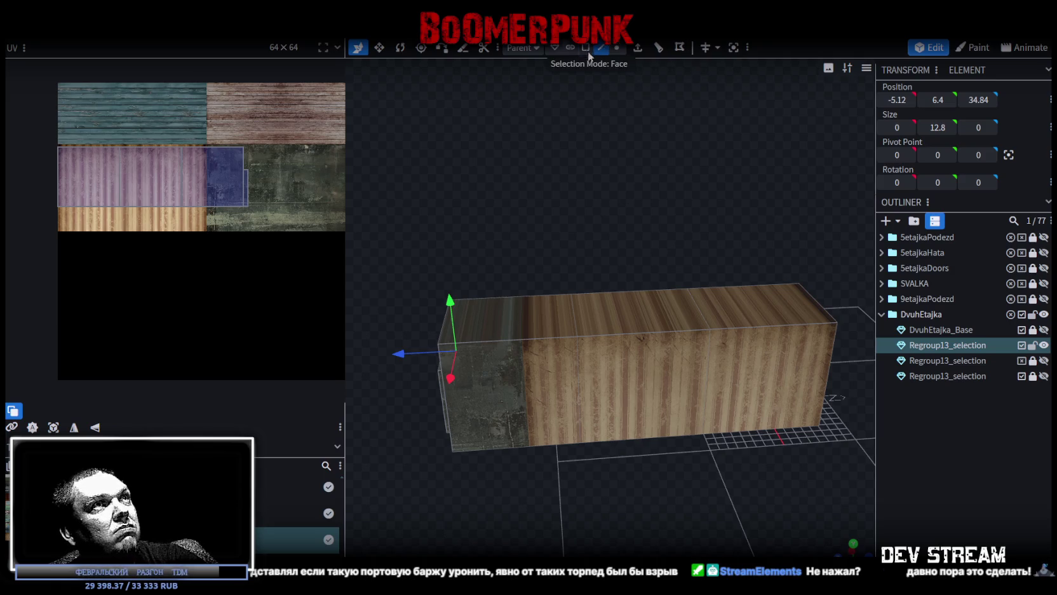
Select the box's end face plus the other two side faces.
{"action": "left_click", "coordinate": [587, 51]}
{"action": "left_click", "coordinate": [534, 397]}
{"action": "left_click", "coordinate": [663, 380], "text": "shift"}
{"action": "left_click", "coordinate": [763, 375], "text": "shift"}
{"action": "mouse_move", "coordinate": [602, 226]}
{"action": "left_mouse_down"}
{"action": "mouse_move", "coordinate": [778, 219]}
{"action": "mouse_move", "coordinate": [492, 360]}
{"action": "left_mouse_up"}
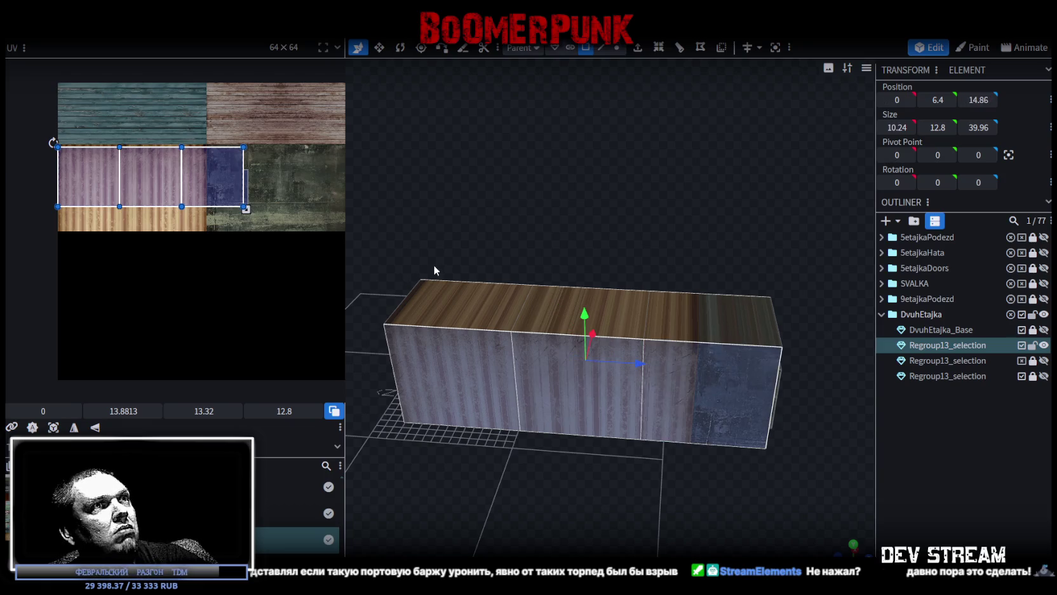
Move the side faces' UVs into empty space and push the top faces' UVs off the texture.
{"action": "left_click_drag", "start_coordinate": [205, 222], "coordinate": [206, 381]}
{"action": "scroll", "coordinate": [205, 381], "scroll_direction": "up", "scroll_amount": 1}
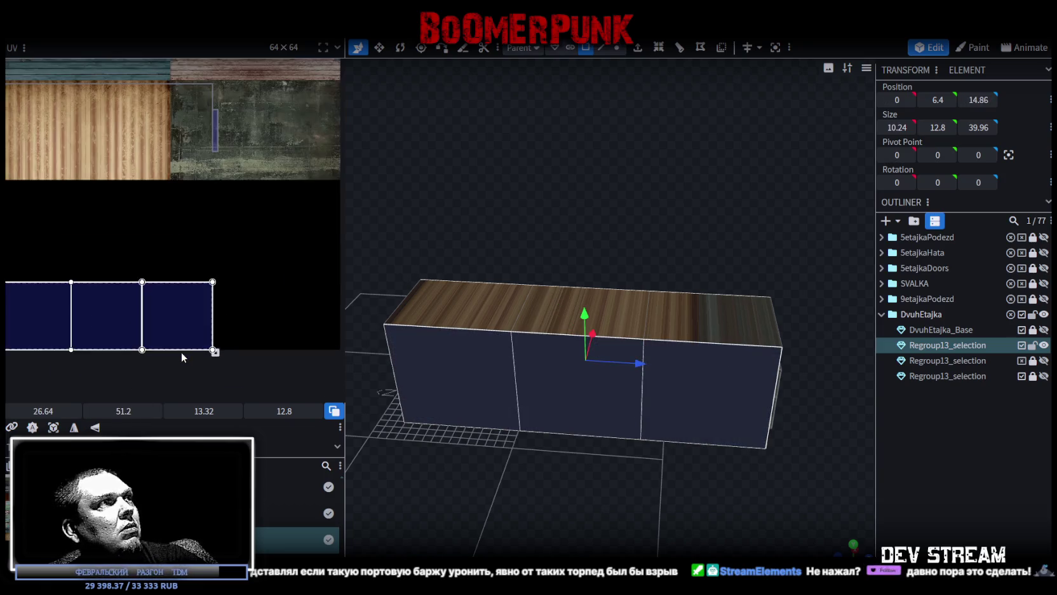
{"action": "left_click", "coordinate": [272, 296]}
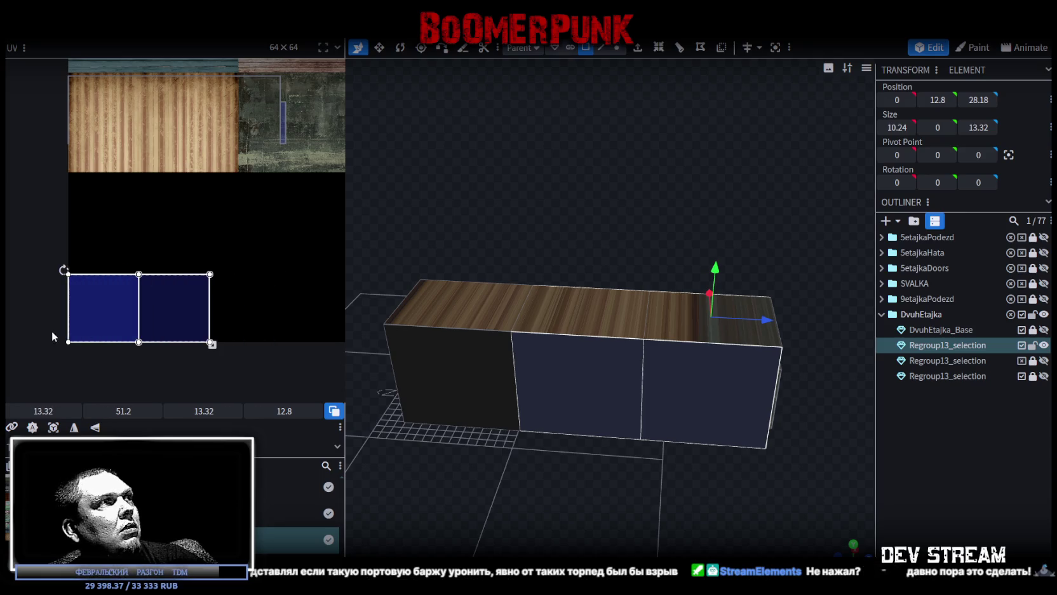
{"action": "left_click_drag", "start_coordinate": [164, 331], "coordinate": [20, 334]}
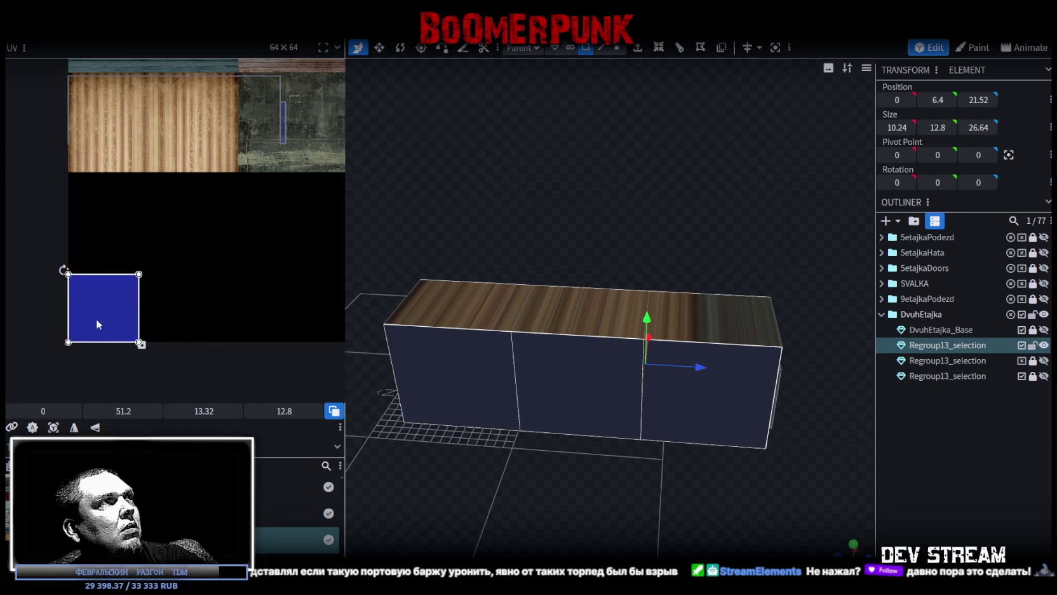
{"action": "left_click_drag", "start_coordinate": [102, 308], "coordinate": [101, 115]}
{"action": "scroll", "coordinate": [123, 194], "scroll_direction": "up", "scroll_amount": 2}
{"action": "left_click_drag", "start_coordinate": [122, 194], "coordinate": [175, 318]}
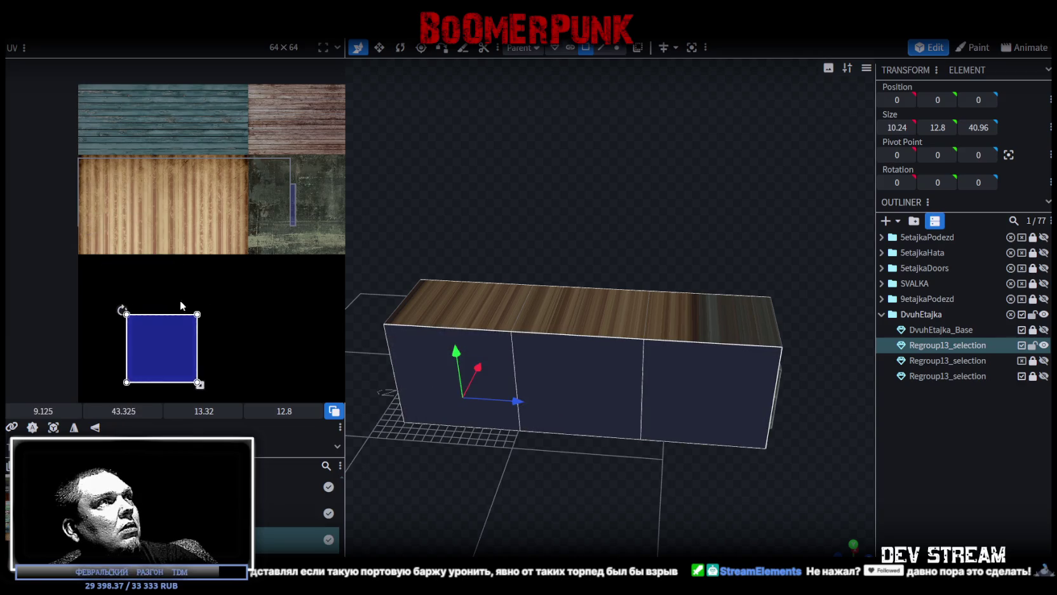
{"action": "scroll", "coordinate": [267, 356], "scroll_direction": "down", "scroll_amount": 2}
{"action": "left_click_drag", "start_coordinate": [292, 266], "coordinate": [77, 197]}
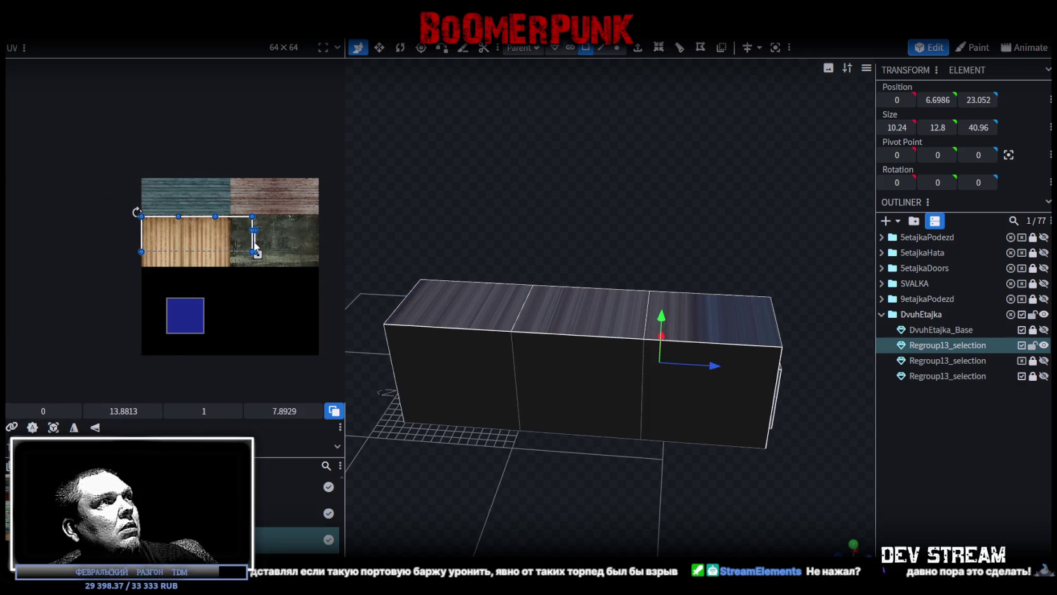
{"action": "left_click_drag", "start_coordinate": [255, 244], "coordinate": [345, 356]}
Place the side faces' UV rectangle over the purple corrugated metal tile, stretching it to fit.
{"action": "left_click", "coordinate": [185, 315]}
{"action": "left_click_drag", "start_coordinate": [185, 315], "coordinate": [115, 207]}
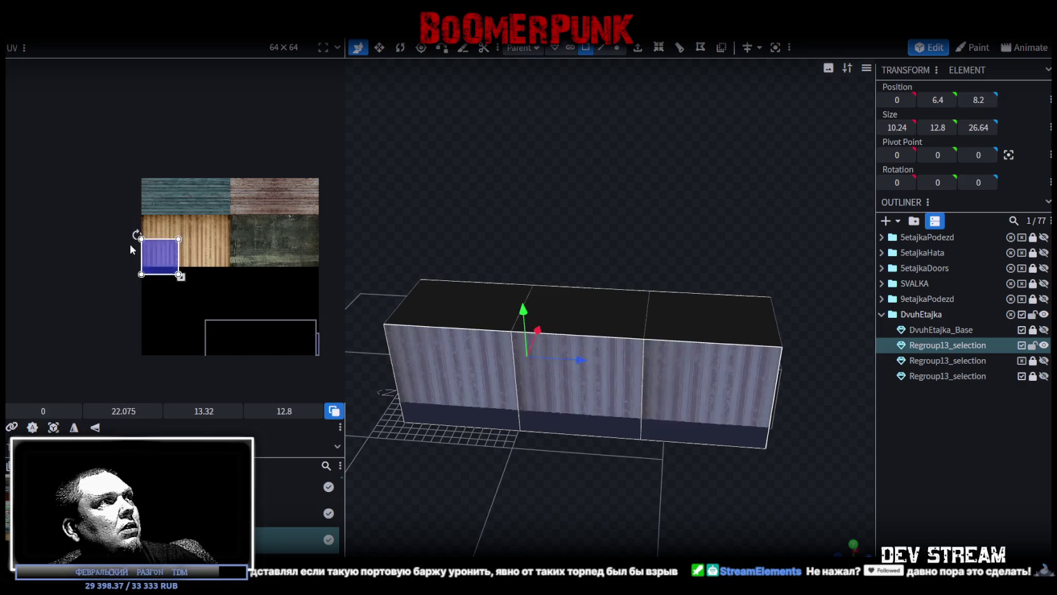
{"action": "scroll", "coordinate": [157, 205], "scroll_direction": "up", "scroll_amount": 3}
{"action": "scroll", "coordinate": [206, 262], "scroll_direction": "up", "scroll_amount": 2}
{"action": "mouse_move", "coordinate": [206, 262]}
{"action": "left_mouse_down"}
{"action": "mouse_move", "coordinate": [192, 218]}
{"action": "mouse_move", "coordinate": [144, 228]}
{"action": "mouse_move", "coordinate": [167, 245]}
{"action": "left_mouse_up"}
{"action": "scroll", "coordinate": [190, 255], "scroll_direction": "down", "scroll_amount": 4}
{"action": "key", "text": "ctrl+z"}
{"action": "scroll", "coordinate": [167, 238], "scroll_direction": "up", "scroll_amount": 3}
{"action": "scroll", "coordinate": [190, 280], "scroll_direction": "up", "scroll_amount": 2}
{"action": "left_click_drag", "start_coordinate": [201, 298], "coordinate": [204, 301]}
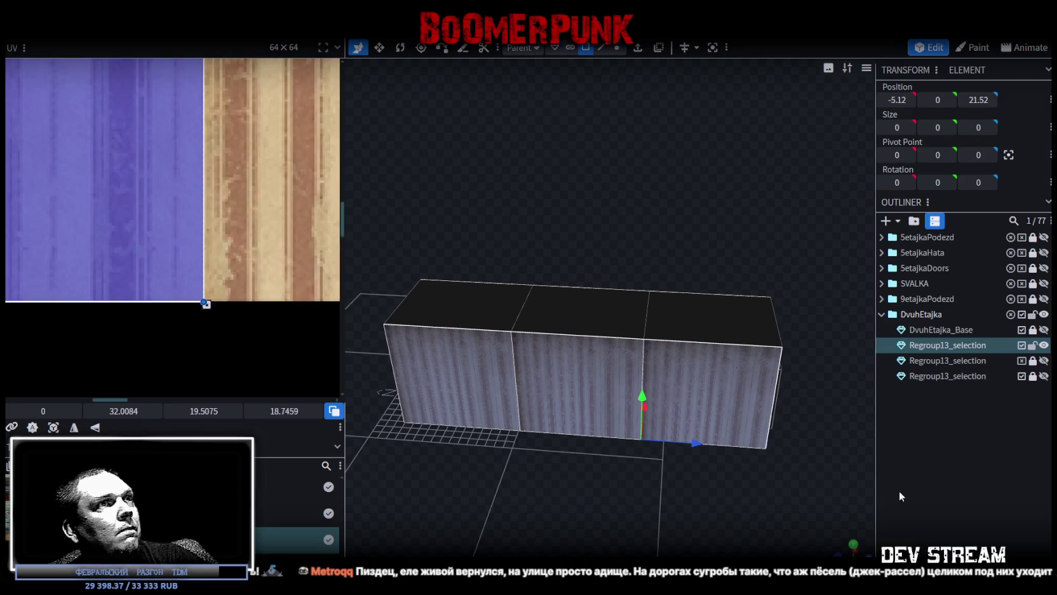
Select the left, right and front faces on one long side of the box.
{"action": "left_click_drag", "start_coordinate": [853, 548], "coordinate": [838, 550]}
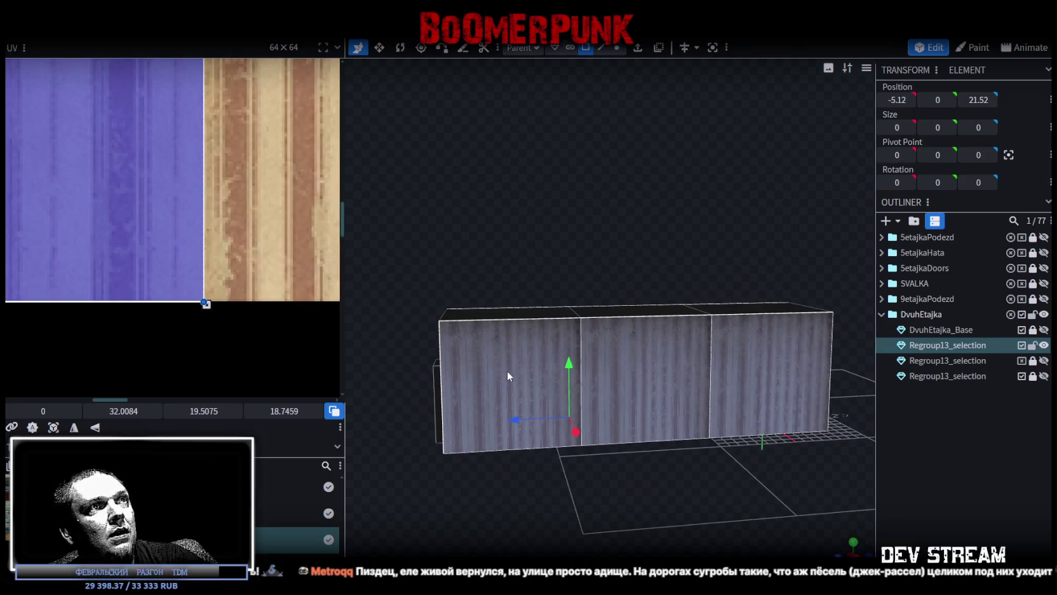
{"action": "left_click", "coordinate": [507, 376]}
{"action": "mouse_move", "coordinate": [351, 264]}
{"action": "left_mouse_down"}
{"action": "mouse_move", "coordinate": [708, 295]}
{"action": "mouse_move", "coordinate": [764, 264]}
{"action": "left_mouse_up"}
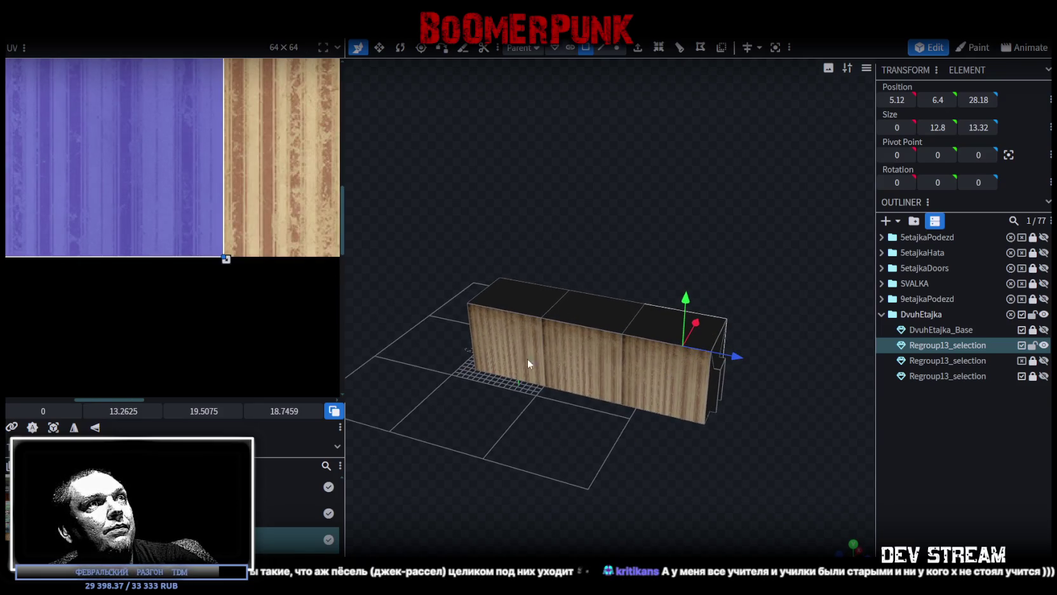
{"action": "left_click", "coordinate": [502, 353]}
{"action": "mouse_move", "coordinate": [532, 309]}
{"action": "left_mouse_down"}
{"action": "mouse_move", "coordinate": [718, 268]}
{"action": "mouse_move", "coordinate": [776, 270]}
{"action": "left_mouse_up"}
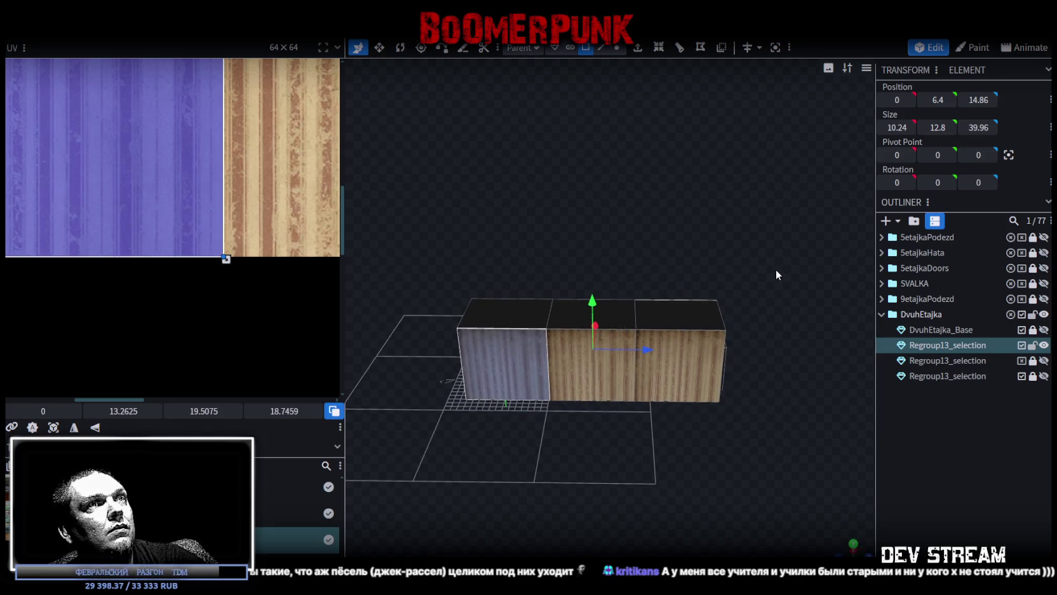
{"action": "left_click", "coordinate": [685, 374]}
{"action": "mouse_move", "coordinate": [690, 360]}
{"action": "left_mouse_down"}
{"action": "mouse_move", "coordinate": [621, 229]}
{"action": "mouse_move", "coordinate": [707, 236]}
{"action": "mouse_move", "coordinate": [493, 240]}
{"action": "left_mouse_up"}
{"action": "left_click", "coordinate": [611, 379]}
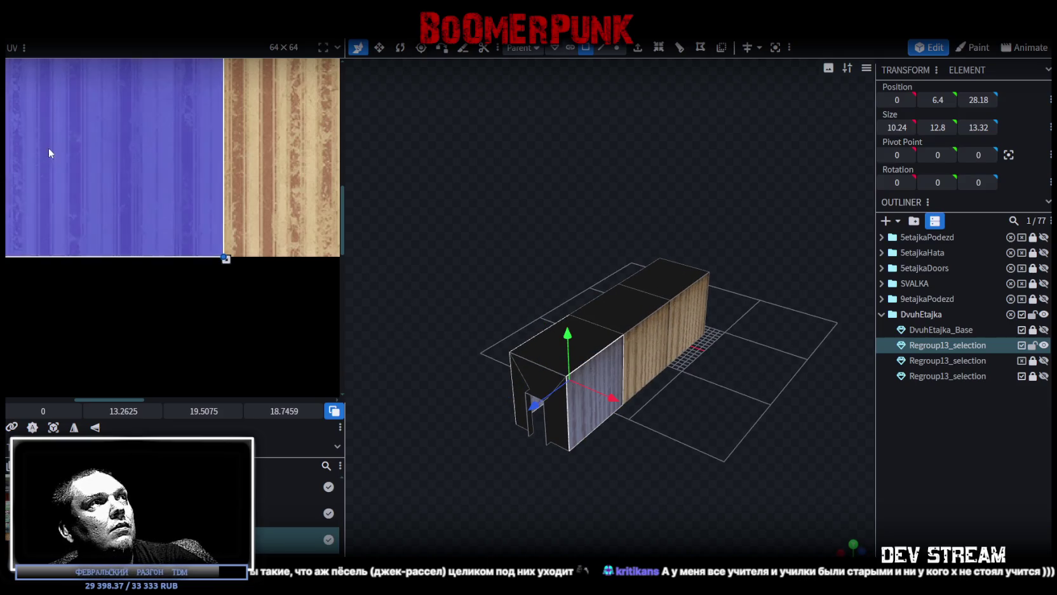
Stretch and align those faces' UVs across the yellow striped tile.
{"action": "scroll", "coordinate": [47, 147], "scroll_direction": "down", "scroll_amount": 3}
{"action": "scroll", "coordinate": [91, 214], "scroll_direction": "up", "scroll_amount": 3}
{"action": "left_click_drag", "start_coordinate": [19, 204], "coordinate": [132, 206]}
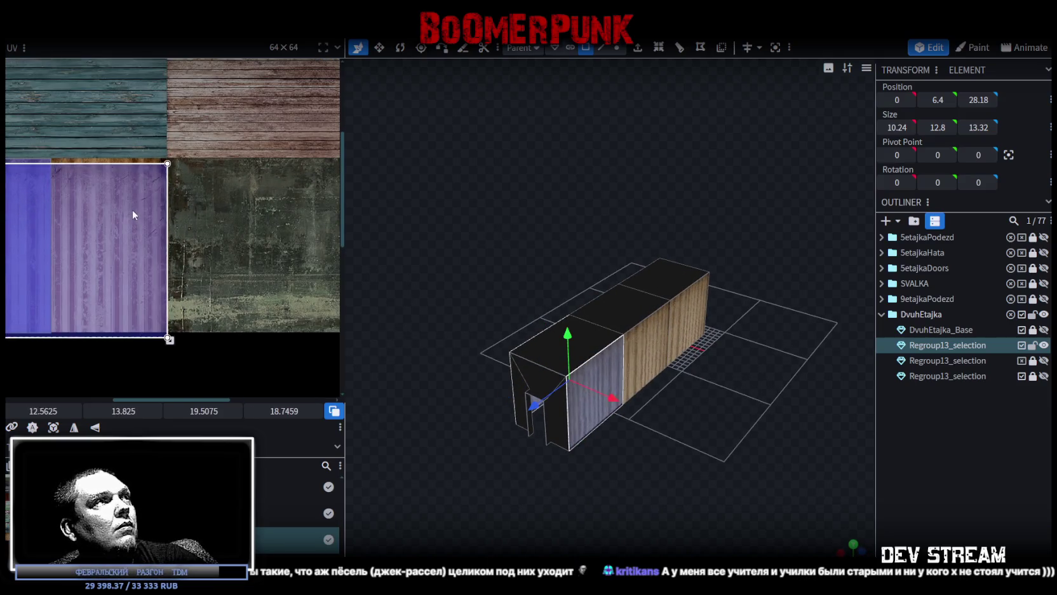
{"action": "scroll", "coordinate": [130, 191], "scroll_direction": "up", "scroll_amount": 3}
{"action": "scroll", "coordinate": [178, 184], "scroll_direction": "up", "scroll_amount": 3}
{"action": "scroll", "coordinate": [216, 225], "scroll_direction": "up", "scroll_amount": 2}
{"action": "left_click_drag", "start_coordinate": [195, 222], "coordinate": [211, 224]}
{"action": "scroll", "coordinate": [266, 198], "scroll_direction": "up", "scroll_amount": 3}
{"action": "left_click_drag", "start_coordinate": [284, 200], "coordinate": [280, 200]}
Map the opposite side's faces onto the striped tile and extend the UV box's left edge.
{"action": "mouse_move", "coordinate": [699, 423]}
{"action": "left_mouse_down"}
{"action": "mouse_move", "coordinate": [580, 397]}
{"action": "mouse_move", "coordinate": [824, 426]}
{"action": "mouse_move", "coordinate": [594, 455]}
{"action": "mouse_move", "coordinate": [599, 347]}
{"action": "mouse_move", "coordinate": [496, 254]}
{"action": "left_mouse_up"}
{"action": "left_click", "coordinate": [599, 347]}
{"action": "left_click", "coordinate": [663, 369]}
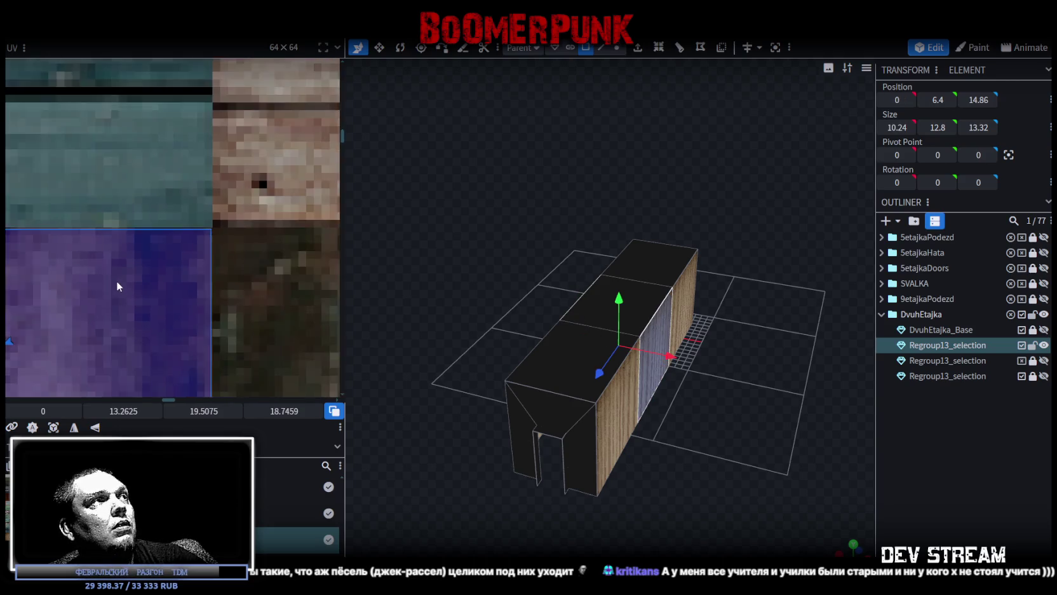
{"action": "scroll", "coordinate": [117, 280], "scroll_direction": "down", "scroll_amount": 3}
{"action": "scroll", "coordinate": [193, 245], "scroll_direction": "down", "scroll_amount": 2}
{"action": "left_click_drag", "start_coordinate": [171, 252], "coordinate": [207, 264]}
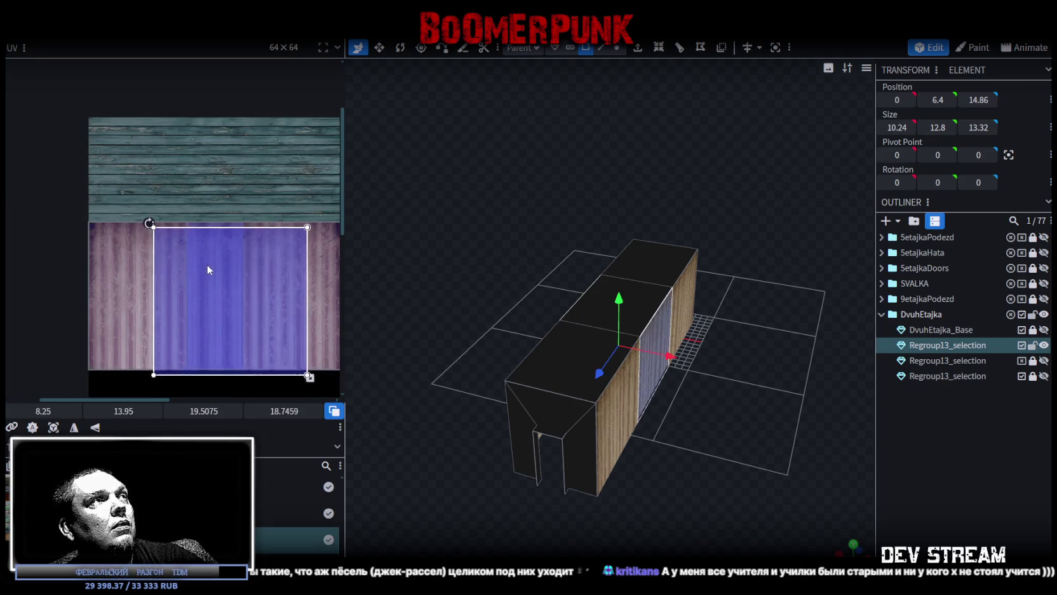
{"action": "scroll", "coordinate": [163, 198], "scroll_direction": "up", "scroll_amount": 4}
{"action": "left_click_drag", "start_coordinate": [123, 303], "coordinate": [115, 299]}
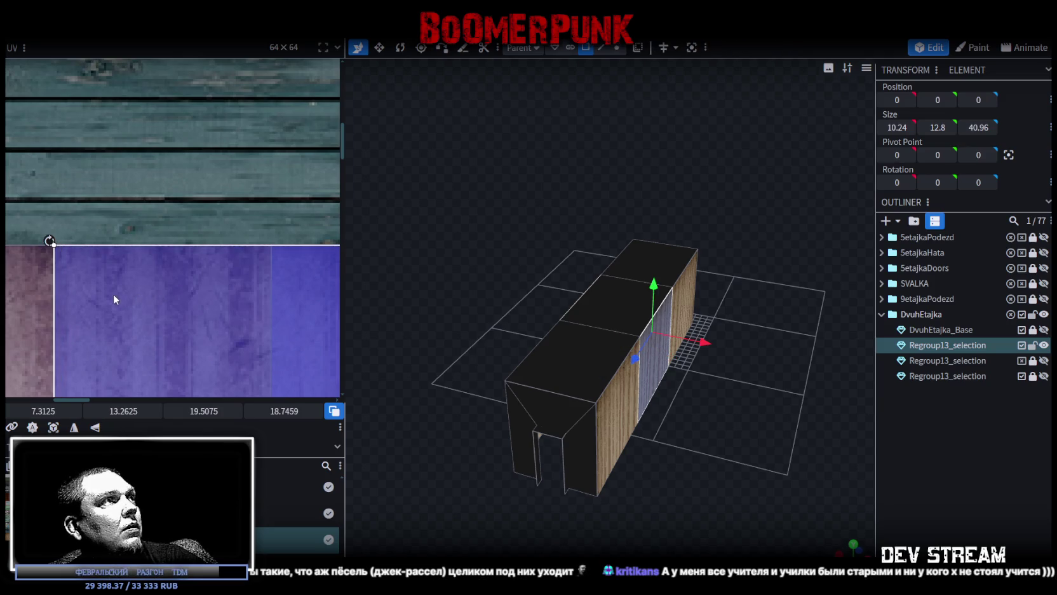
{"action": "left_click", "coordinate": [737, 456]}
{"action": "key", "text": "KP_3"}
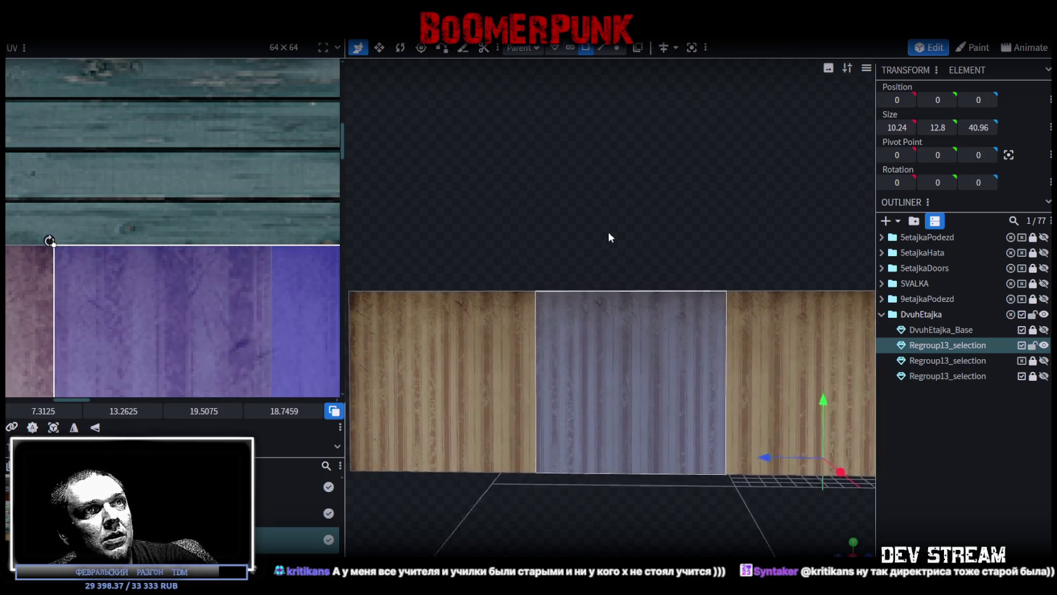
{"action": "scroll", "coordinate": [163, 292], "scroll_direction": "down", "scroll_amount": 2}
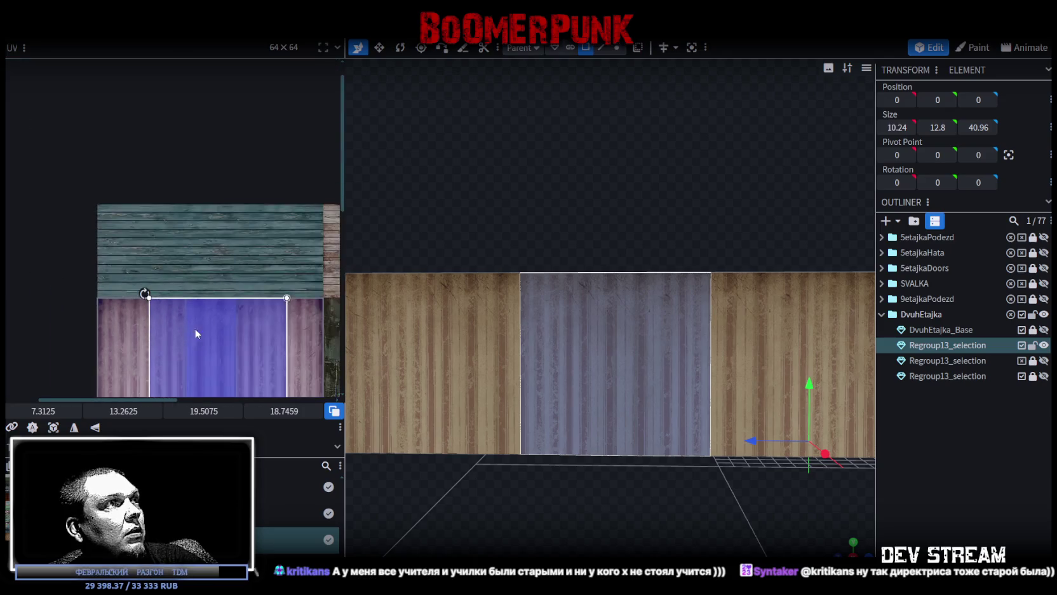
{"action": "scroll", "coordinate": [196, 334], "scroll_direction": "up", "scroll_amount": 2}
{"action": "scroll", "coordinate": [167, 231], "scroll_direction": "up", "scroll_amount": 2}
{"action": "left_click_drag", "start_coordinate": [211, 278], "coordinate": [192, 272]}
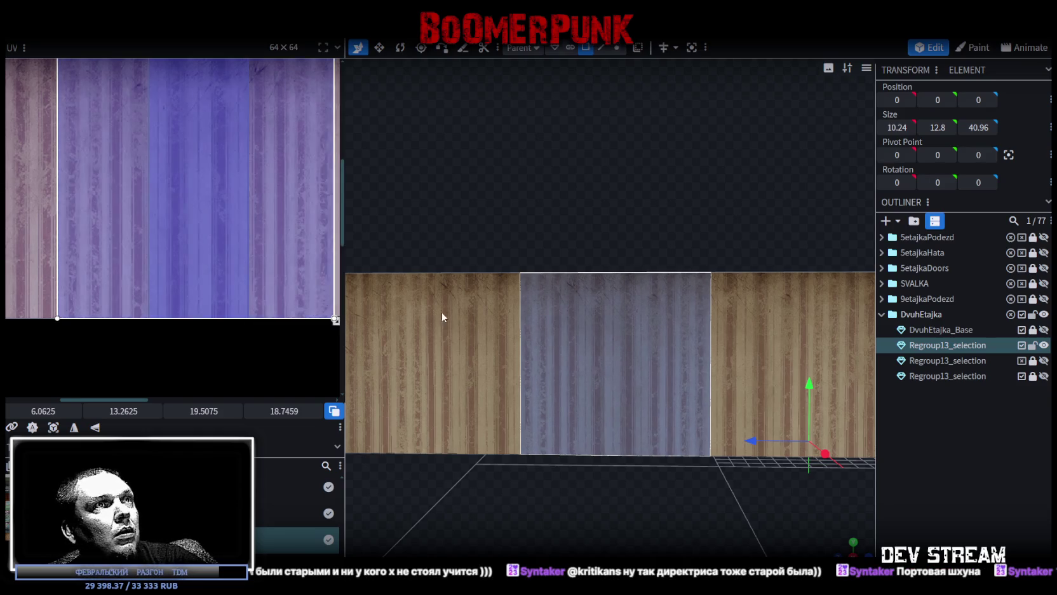
Mirror the UVs of the Regroup13_selection mesh's three front faces.
{"action": "left_click", "coordinate": [1023, 481]}
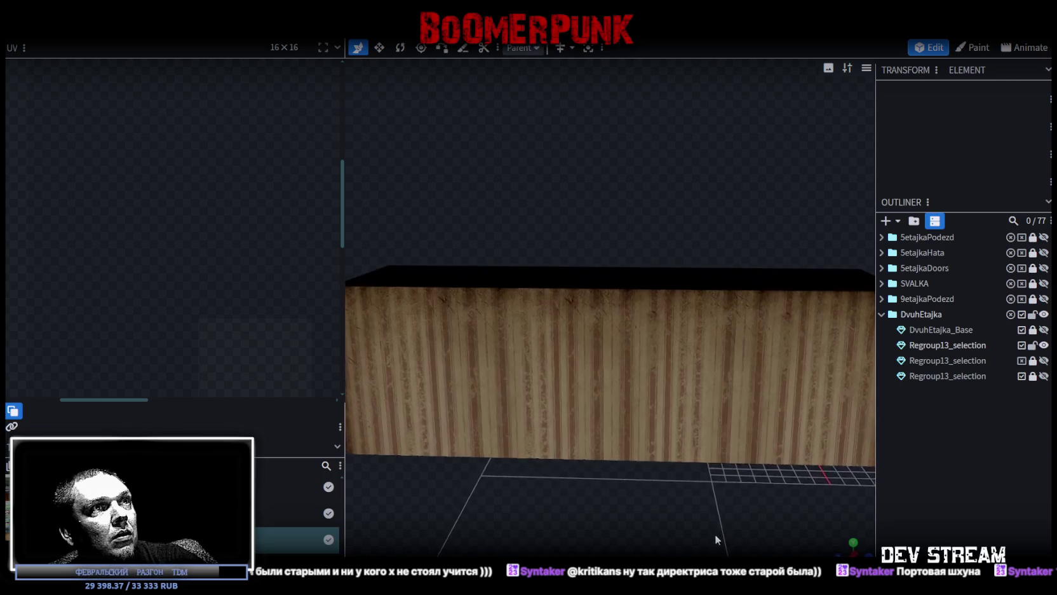
{"action": "left_click_drag", "start_coordinate": [714, 512], "coordinate": [702, 526]}
{"action": "left_click", "coordinate": [616, 371]}
{"action": "scroll", "coordinate": [594, 450], "scroll_direction": "down", "scroll_amount": 2}
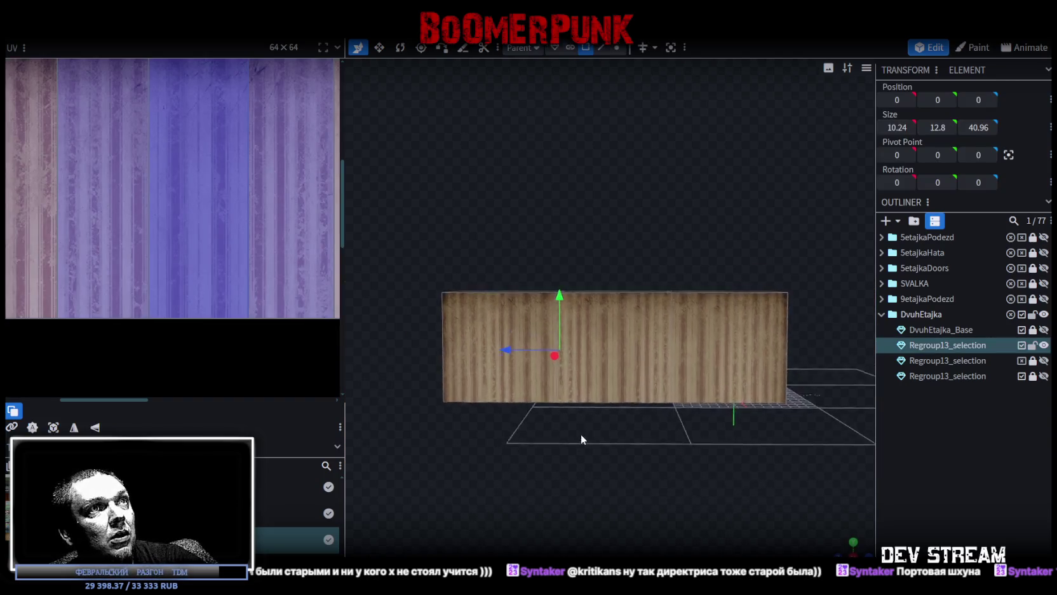
{"action": "left_click", "coordinate": [543, 390]}
{"action": "left_click", "coordinate": [661, 372], "text": "shift"}
{"action": "left_click", "coordinate": [731, 366], "text": "shift"}
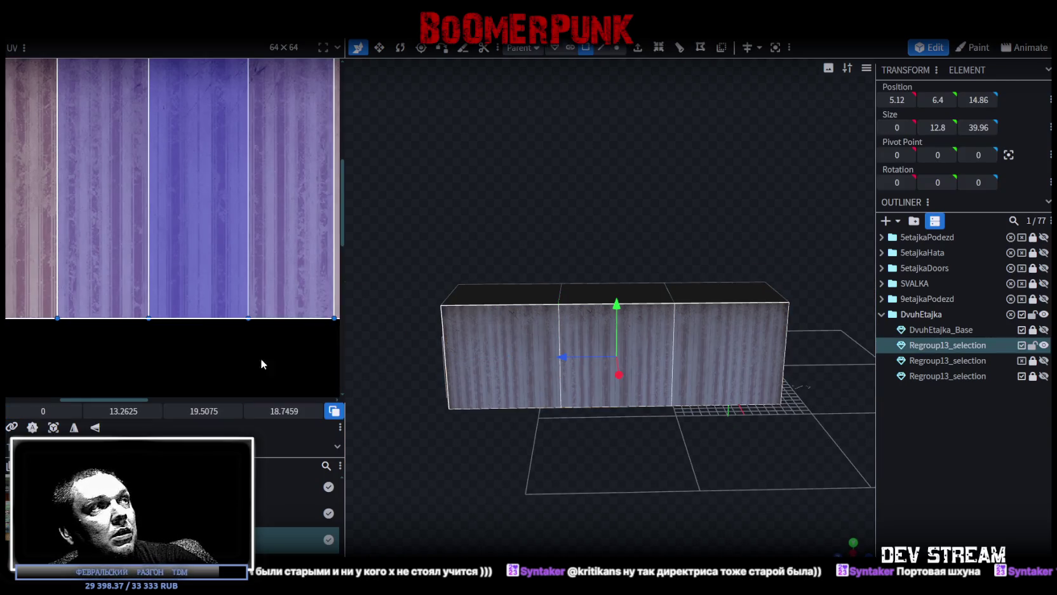
{"action": "left_click", "coordinate": [79, 429]}
{"action": "left_click", "coordinate": [699, 464]}
Reselect the box mesh and its first top face.
{"action": "mouse_move", "coordinate": [699, 465]}
{"action": "left_mouse_down"}
{"action": "mouse_move", "coordinate": [600, 458]}
{"action": "mouse_move", "coordinate": [826, 466]}
{"action": "mouse_move", "coordinate": [708, 443]}
{"action": "mouse_move", "coordinate": [728, 403]}
{"action": "mouse_move", "coordinate": [681, 422]}
{"action": "mouse_move", "coordinate": [556, 260]}
{"action": "left_mouse_up"}
{"action": "left_click", "coordinate": [556, 259]}
{"action": "left_click", "coordinate": [556, 259]}
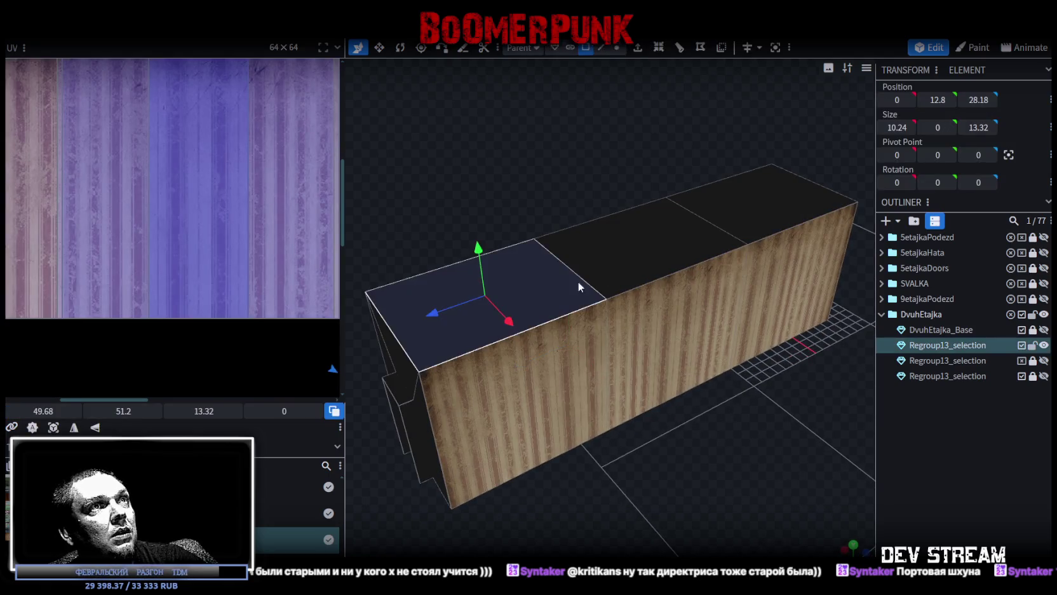
Fit all three top faces' UVs to the texture and move them onto the concrete tile.
{"action": "left_click", "coordinate": [635, 248], "text": "shift"}
{"action": "left_click", "coordinate": [763, 215], "text": "shift"}
{"action": "scroll", "coordinate": [820, 467], "scroll_direction": "down", "scroll_amount": 3}
{"action": "left_click", "coordinate": [853, 544]}
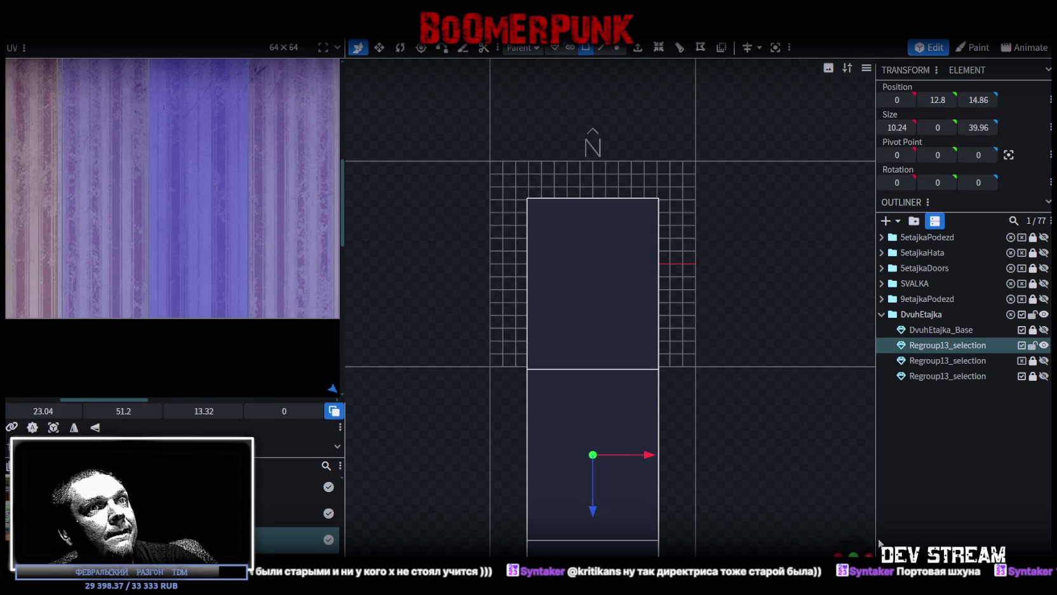
{"action": "left_click", "coordinate": [72, 427]}
{"action": "scroll", "coordinate": [196, 240], "scroll_direction": "down", "scroll_amount": 2}
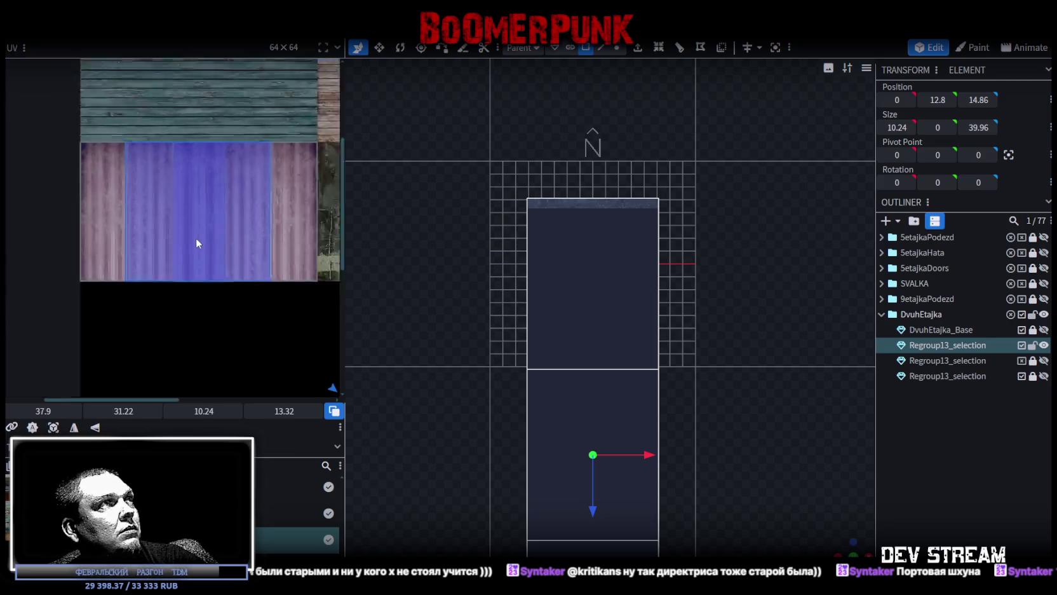
{"action": "scroll", "coordinate": [194, 239], "scroll_direction": "down", "scroll_amount": 3}
{"action": "left_click_drag", "start_coordinate": [271, 270], "coordinate": [239, 211]}
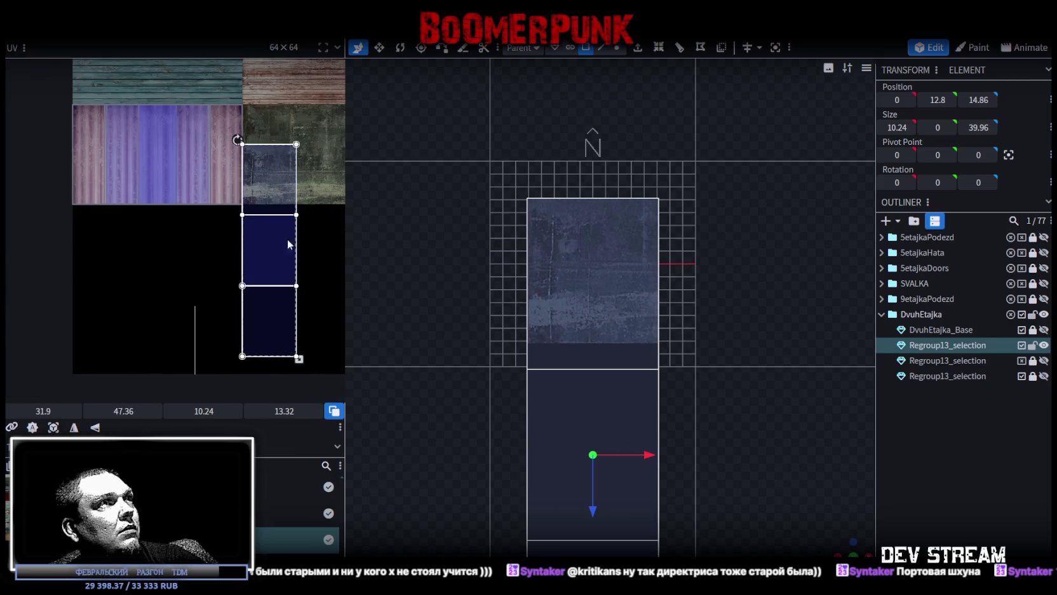
{"action": "mouse_move", "coordinate": [167, 323]}
{"action": "left_mouse_down"}
{"action": "mouse_move", "coordinate": [200, 254]}
{"action": "mouse_move", "coordinate": [130, 272]}
{"action": "left_mouse_up"}
Rotate the top faces' UV mapping a quarter turn and align its corner with the concrete tile.
{"action": "right_click", "coordinate": [131, 272]}
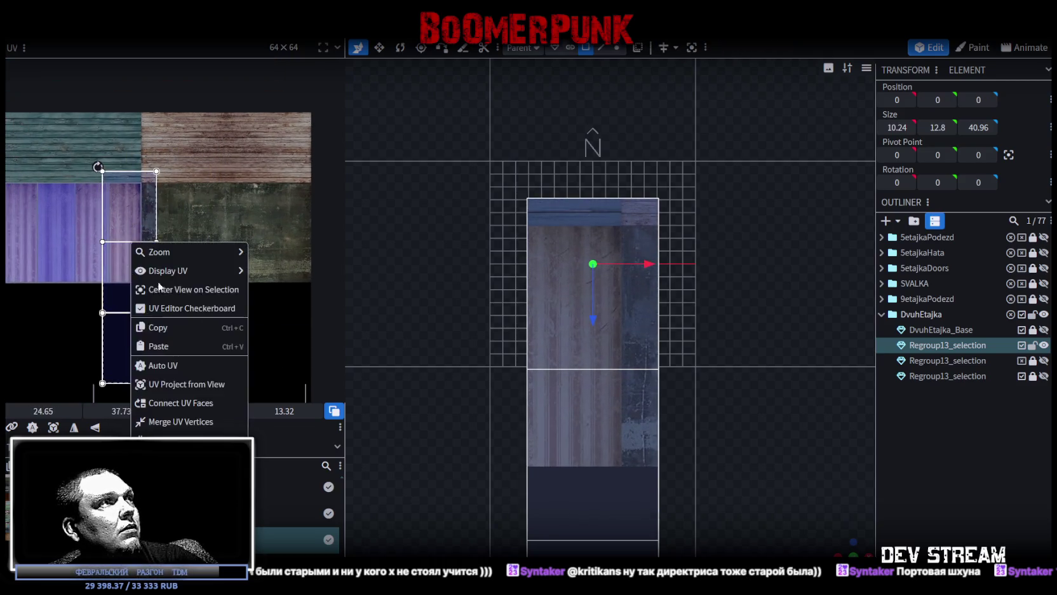
{"action": "left_click", "coordinate": [171, 392]}
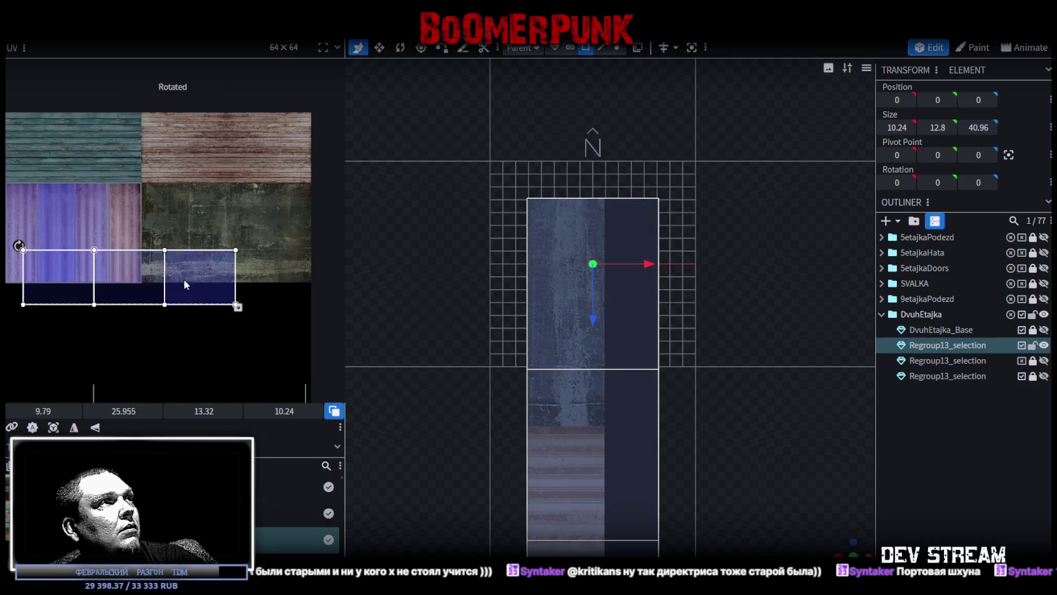
{"action": "left_click_drag", "start_coordinate": [182, 286], "coordinate": [275, 117]}
{"action": "scroll", "coordinate": [275, 117], "scroll_direction": "up", "scroll_amount": 3}
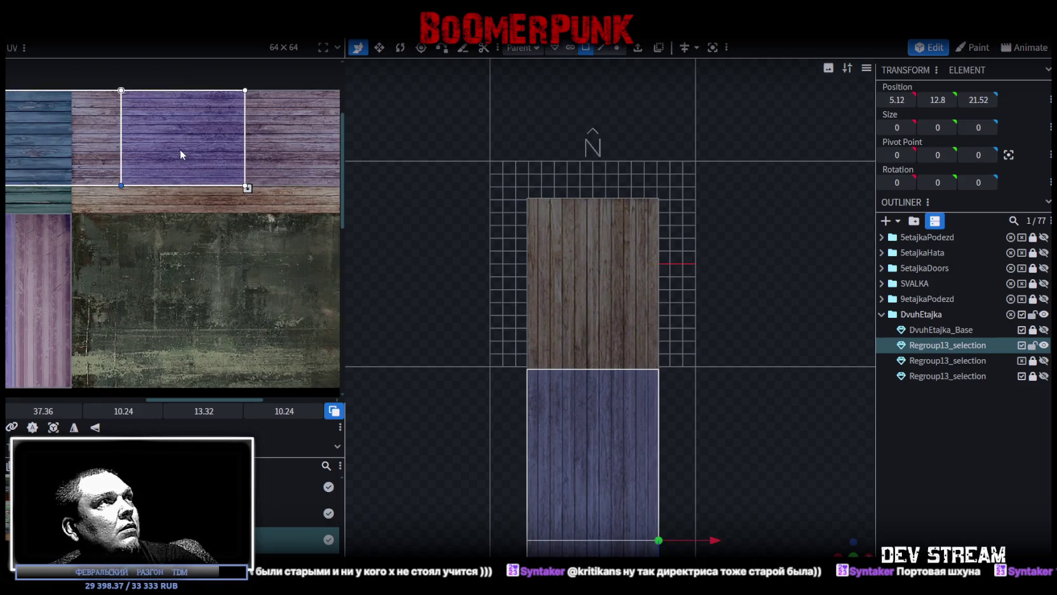
{"action": "mouse_move", "coordinate": [181, 154]}
{"action": "left_mouse_down"}
{"action": "mouse_move", "coordinate": [310, 139]}
{"action": "mouse_move", "coordinate": [198, 270]}
{"action": "mouse_move", "coordinate": [155, 253]}
{"action": "left_mouse_up"}
{"action": "scroll", "coordinate": [134, 245], "scroll_direction": "up", "scroll_amount": 3}
{"action": "scroll", "coordinate": [134, 246], "scroll_direction": "up", "scroll_amount": 1}
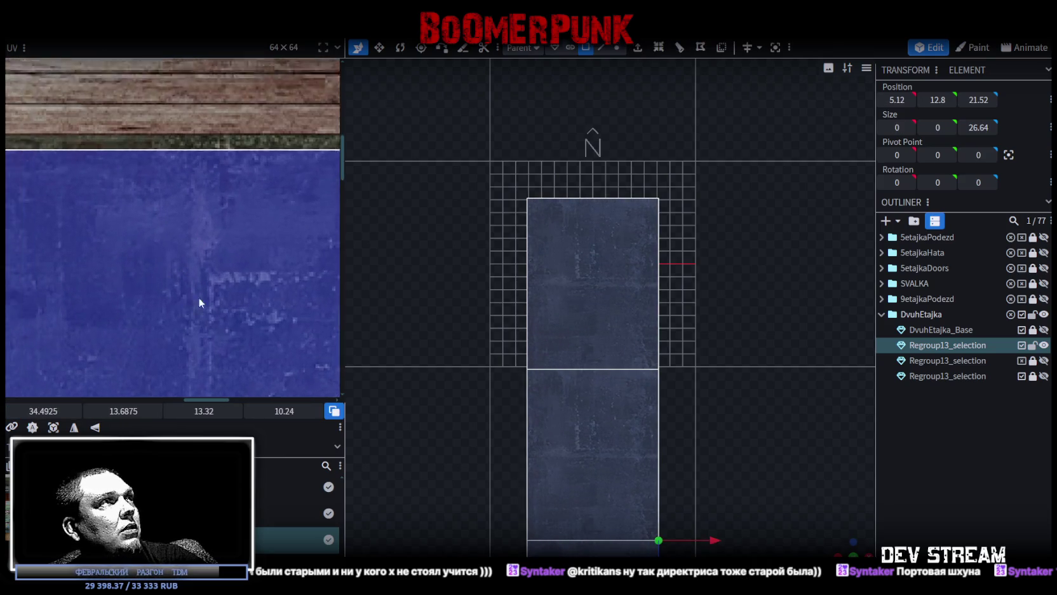
{"action": "left_click_drag", "start_coordinate": [200, 303], "coordinate": [44, 172]}
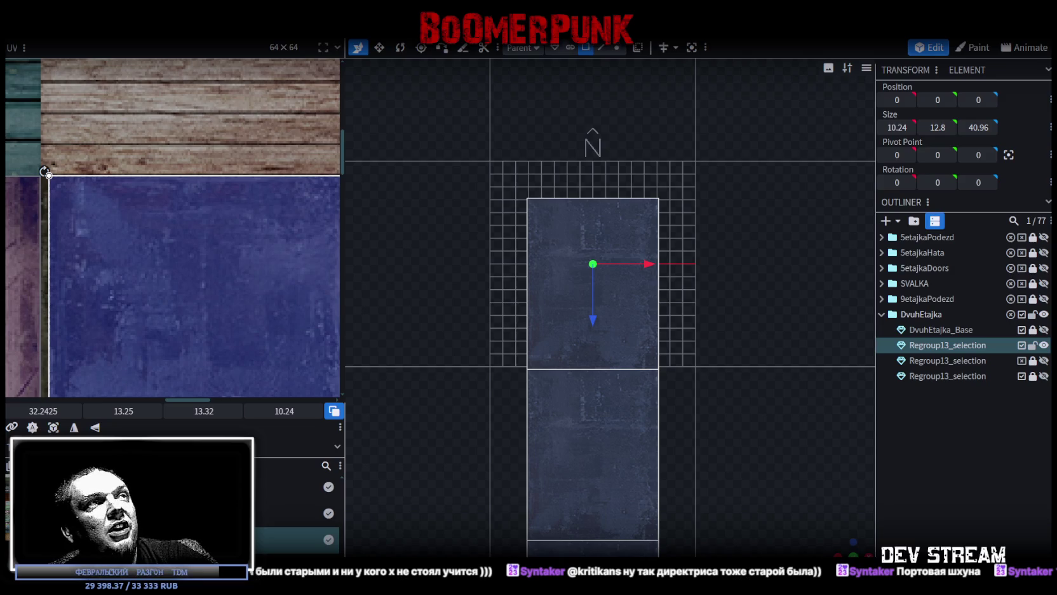
Enlarge the top faces' UV area to fill the dark concrete tile.
{"action": "scroll", "coordinate": [292, 381], "scroll_direction": "down", "scroll_amount": 3}
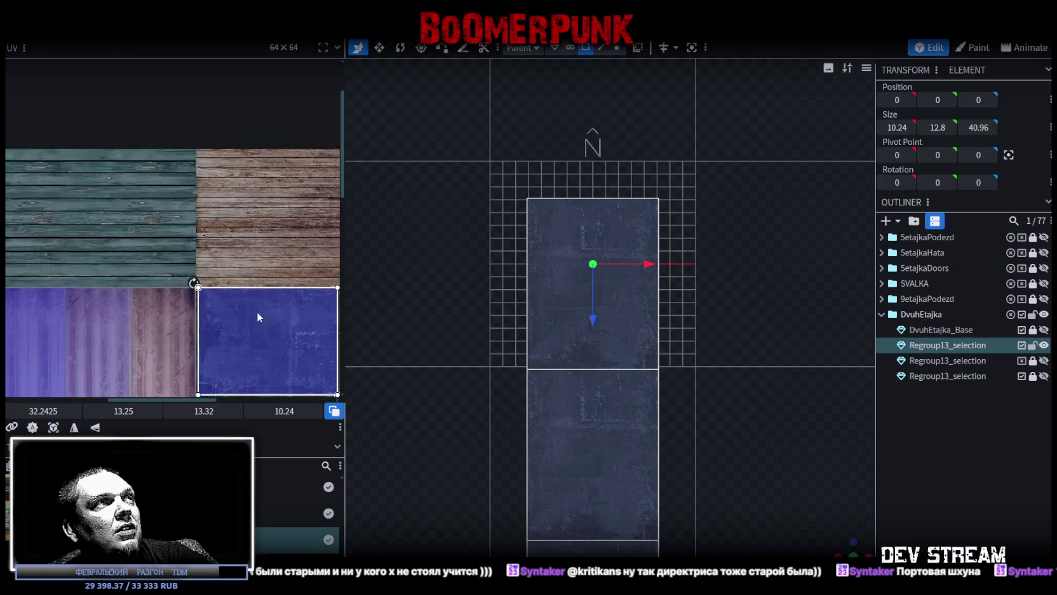
{"action": "scroll", "coordinate": [257, 311], "scroll_direction": "down", "scroll_amount": 1}
{"action": "left_click_drag", "start_coordinate": [346, 264], "coordinate": [538, 298]}
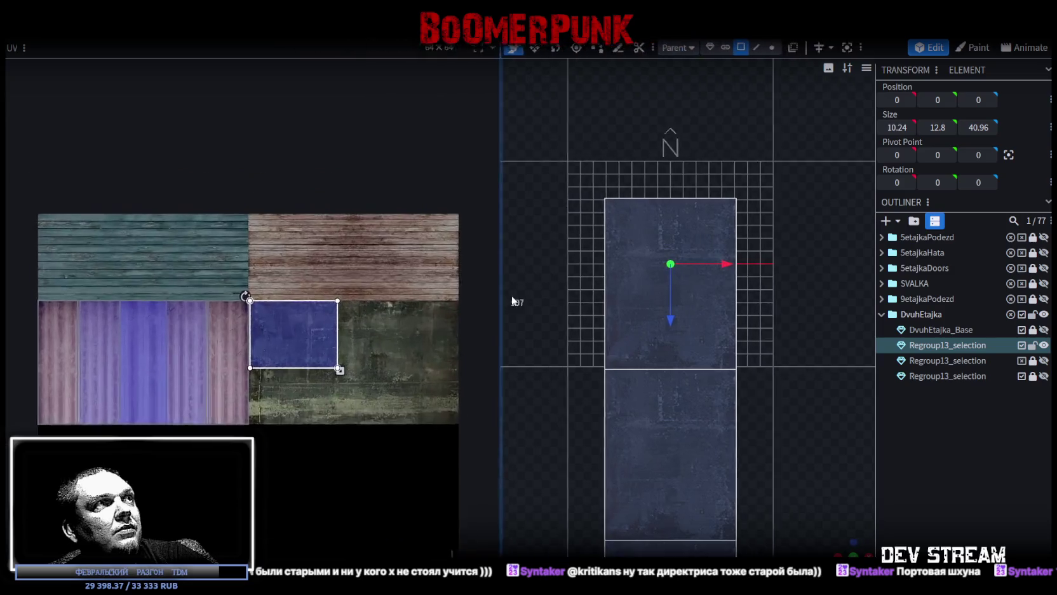
{"action": "scroll", "coordinate": [405, 326], "scroll_direction": "up", "scroll_amount": 2}
{"action": "scroll", "coordinate": [344, 281], "scroll_direction": "up", "scroll_amount": 2}
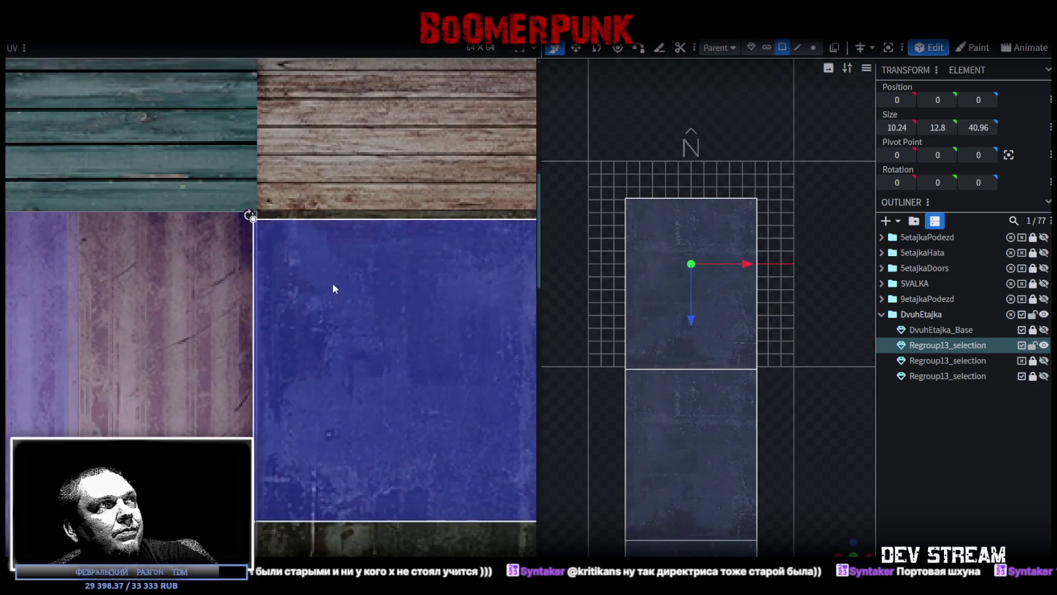
{"action": "scroll", "coordinate": [250, 199], "scroll_direction": "up", "scroll_amount": 5}
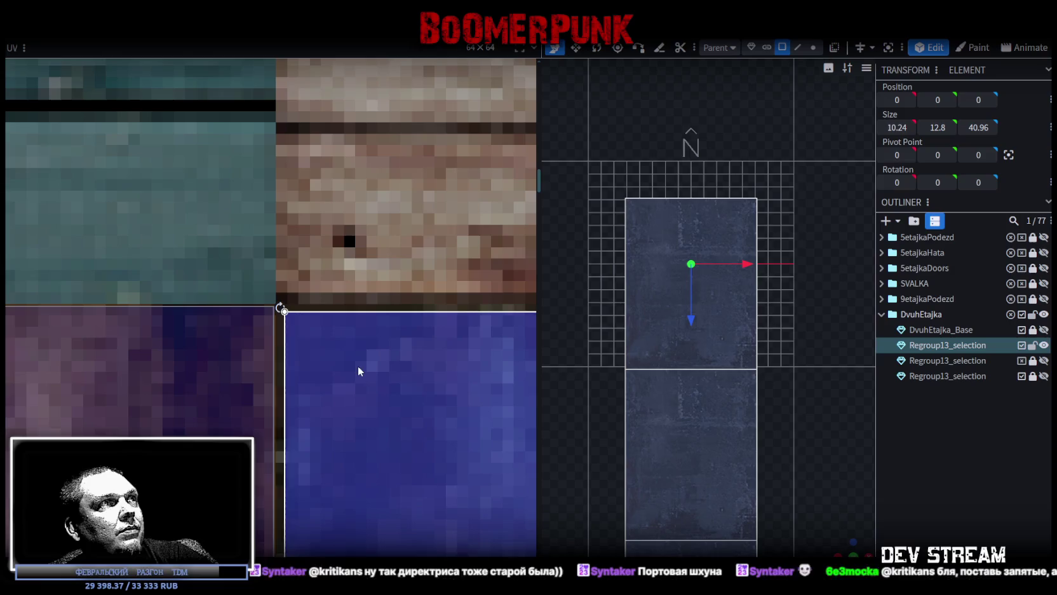
{"action": "scroll", "coordinate": [353, 363], "scroll_direction": "down", "scroll_amount": 5}
{"action": "scroll", "coordinate": [381, 388], "scroll_direction": "down", "scroll_amount": 2}
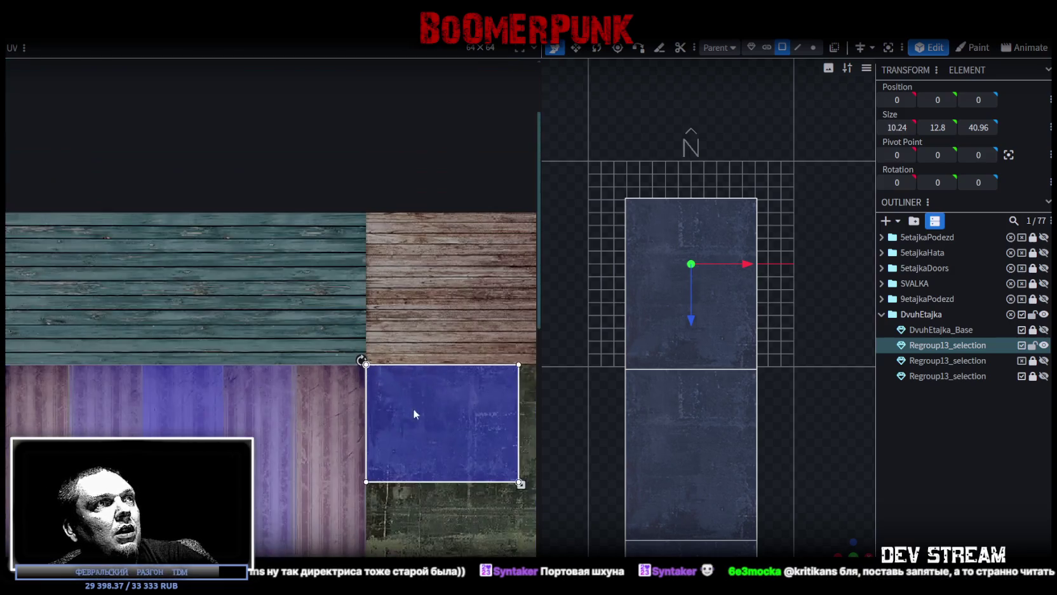
{"action": "left_click_drag", "start_coordinate": [415, 415], "coordinate": [291, 295]}
{"action": "scroll", "coordinate": [381, 336], "scroll_direction": "up", "scroll_amount": 3}
{"action": "left_click_drag", "start_coordinate": [439, 385], "coordinate": [342, 317]}
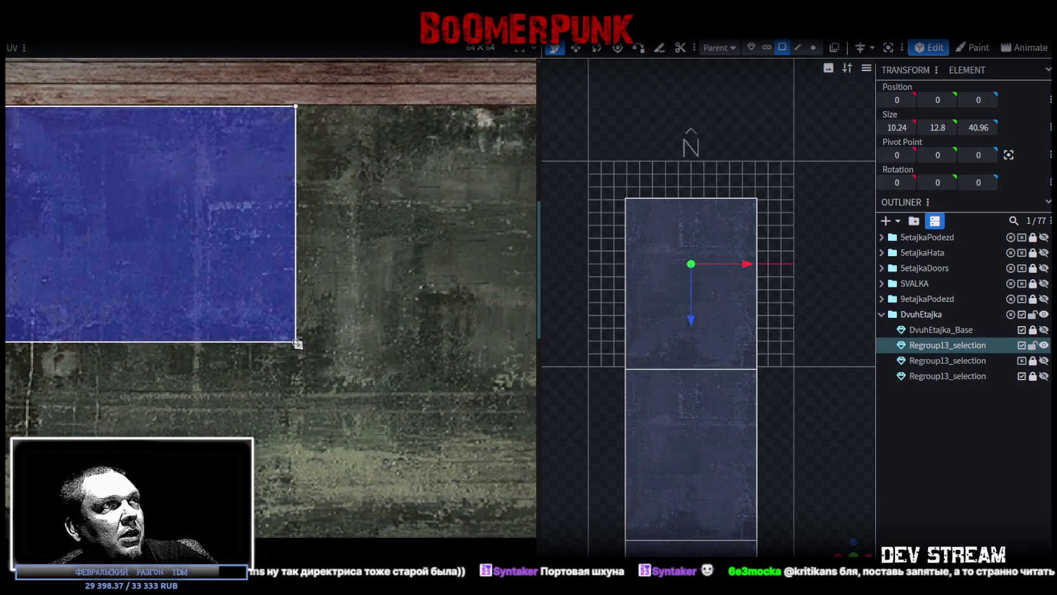
{"action": "left_click_drag", "start_coordinate": [298, 343], "coordinate": [407, 428]}
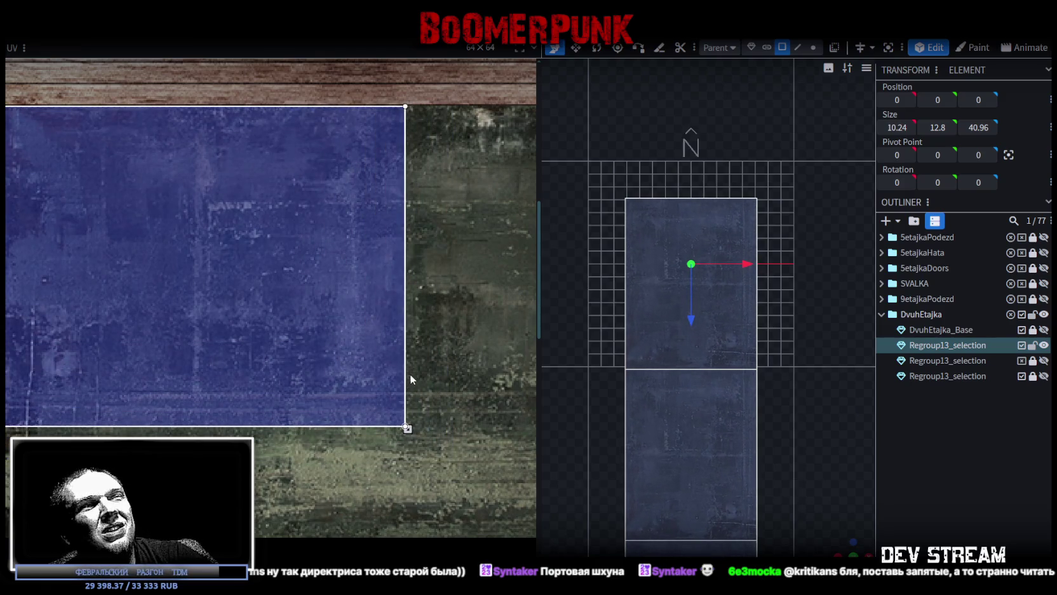
{"action": "scroll", "coordinate": [411, 379], "scroll_direction": "down", "scroll_amount": 3}
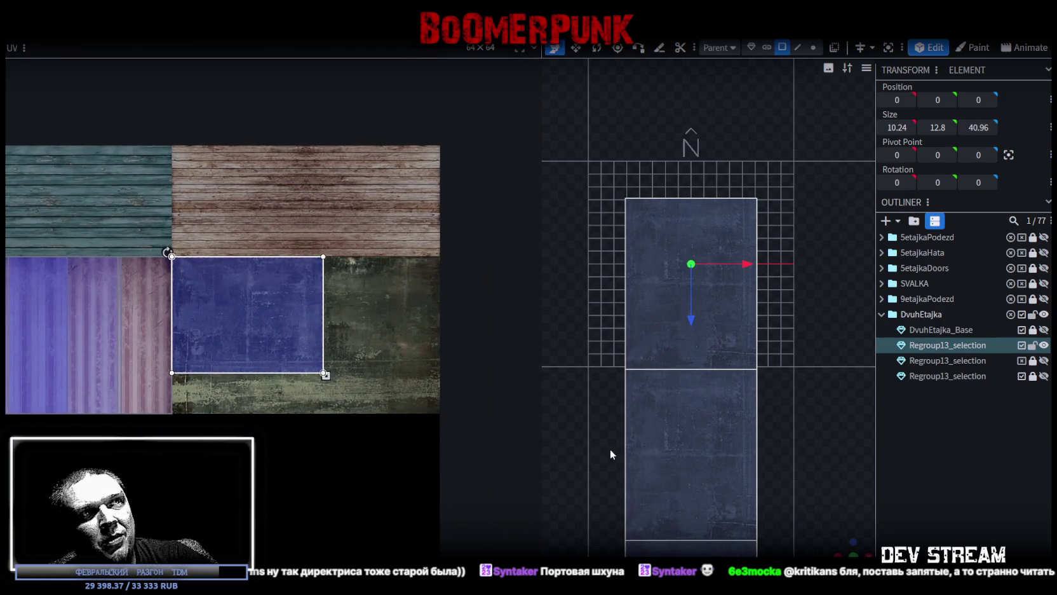
Offset individual top panels' UVs onto different parts of the concrete tile.
{"action": "left_click_drag", "start_coordinate": [837, 552], "coordinate": [714, 456]}
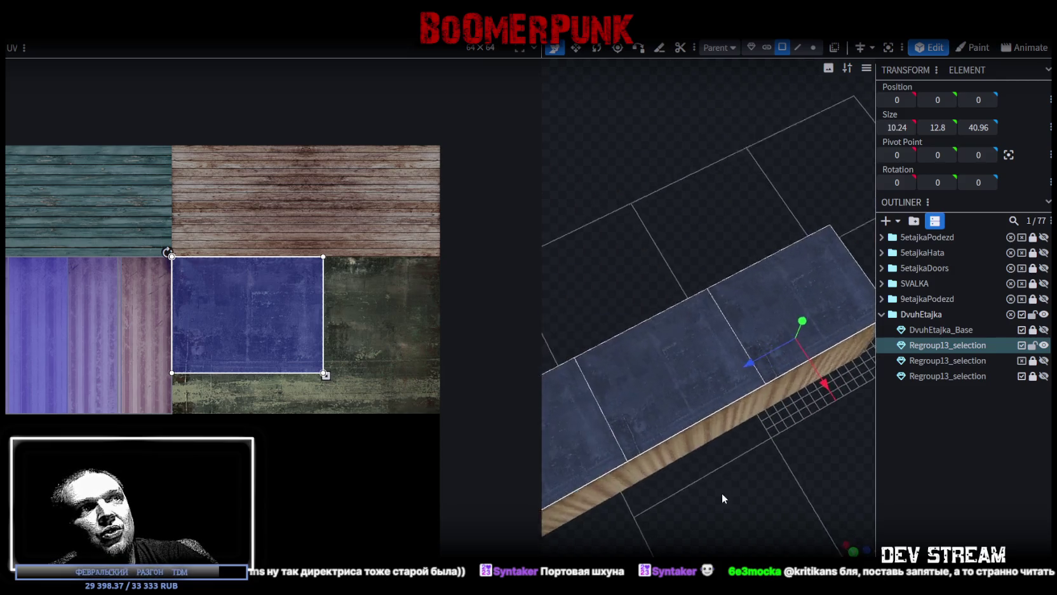
{"action": "left_click", "coordinate": [639, 307]}
{"action": "left_click_drag", "start_coordinate": [299, 299], "coordinate": [401, 292]}
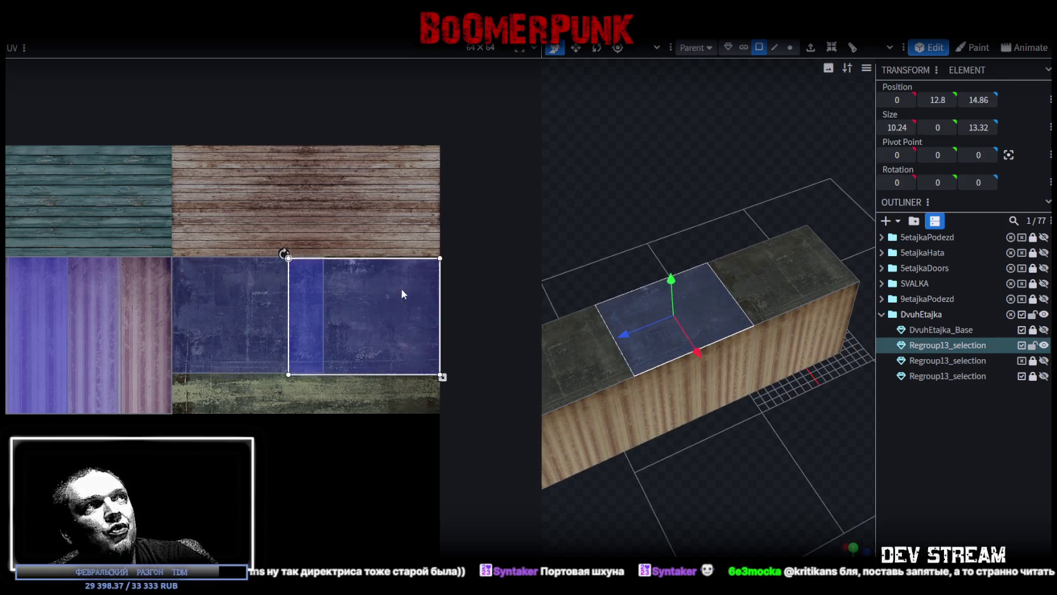
{"action": "scroll", "coordinate": [304, 256], "scroll_direction": "up", "scroll_amount": 5}
{"action": "left_click", "coordinate": [275, 354]}
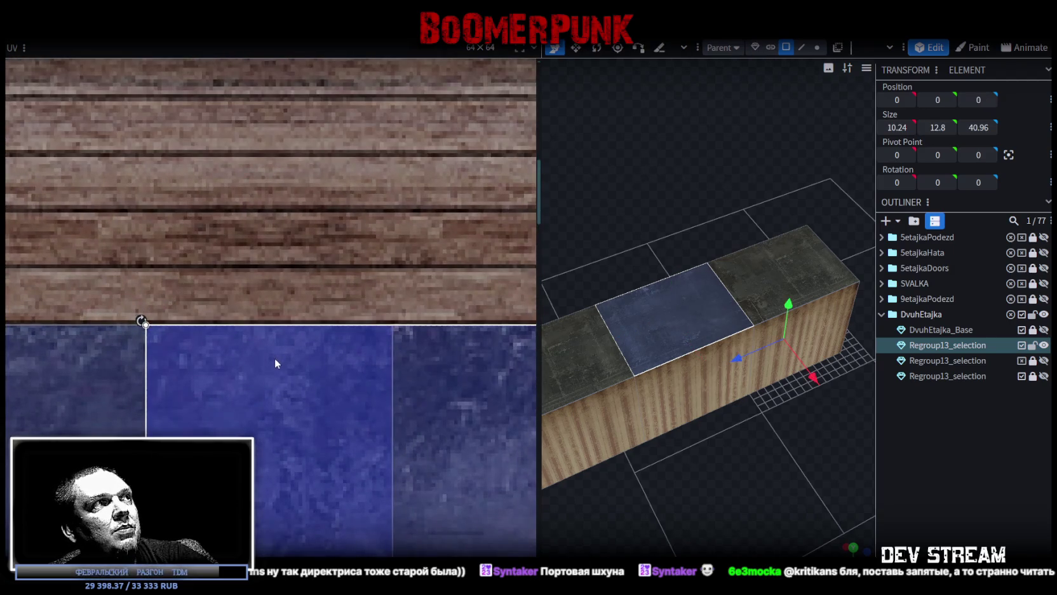
{"action": "scroll", "coordinate": [391, 366], "scroll_direction": "down", "scroll_amount": 4}
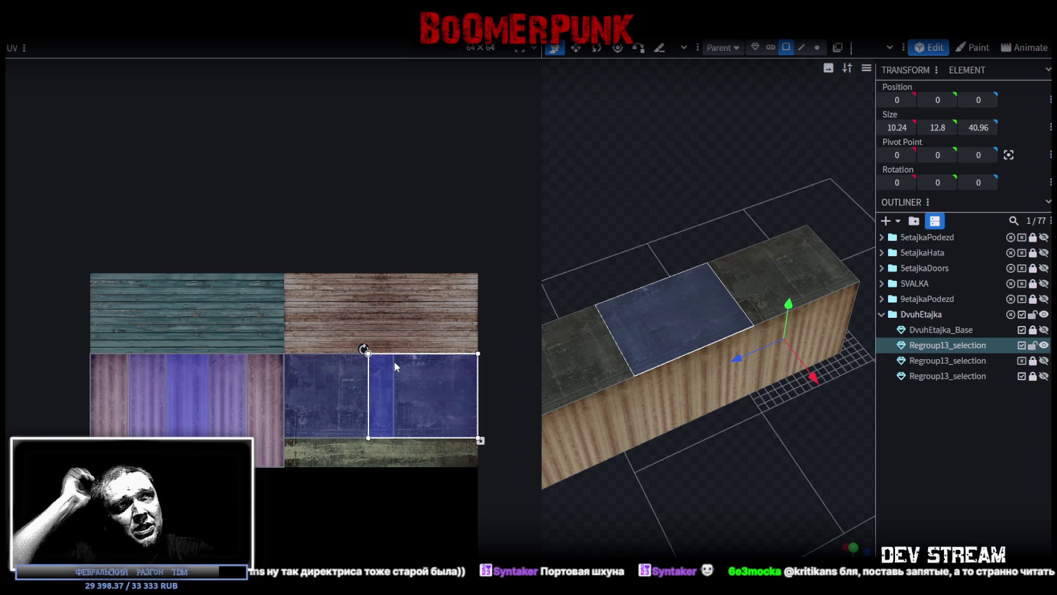
{"action": "left_click", "coordinate": [793, 268]}
{"action": "mouse_move", "coordinate": [792, 268]}
{"action": "left_mouse_down"}
{"action": "mouse_move", "coordinate": [703, 505]}
{"action": "mouse_move", "coordinate": [740, 518]}
{"action": "mouse_move", "coordinate": [619, 411]}
{"action": "mouse_move", "coordinate": [630, 229]}
{"action": "mouse_move", "coordinate": [885, 230]}
{"action": "mouse_move", "coordinate": [688, 476]}
{"action": "mouse_move", "coordinate": [731, 452]}
{"action": "mouse_move", "coordinate": [697, 246]}
{"action": "left_mouse_up"}
{"action": "left_click_drag", "start_coordinate": [819, 237], "coordinate": [674, 267]}
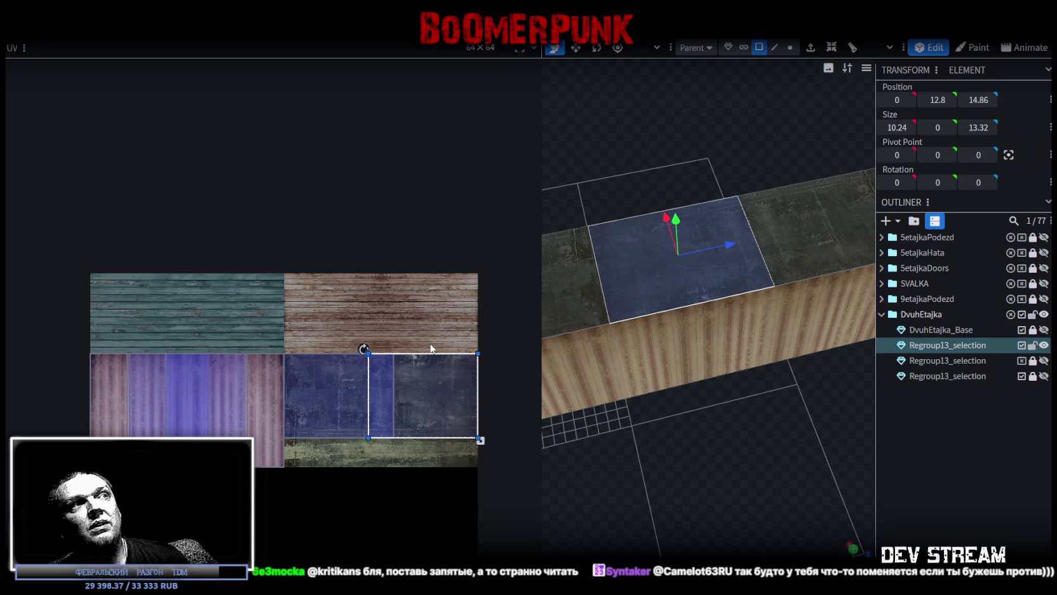
{"action": "mouse_move", "coordinate": [561, 454]}
{"action": "left_mouse_down"}
{"action": "mouse_move", "coordinate": [754, 409]}
{"action": "mouse_move", "coordinate": [725, 466]}
{"action": "mouse_move", "coordinate": [637, 302]}
{"action": "mouse_move", "coordinate": [718, 459]}
{"action": "mouse_move", "coordinate": [692, 469]}
{"action": "left_mouse_up"}
Undo the last panel move and slide its UV area right across the concrete tile.
{"action": "key", "text": "ctrl+z"}
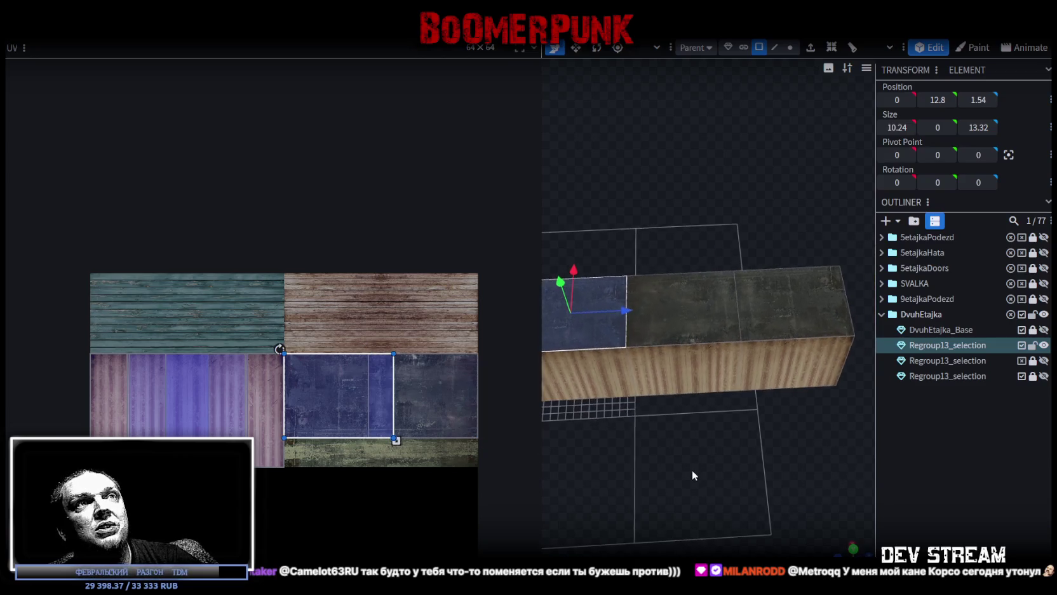
{"action": "left_click_drag", "start_coordinate": [566, 296], "coordinate": [787, 301]}
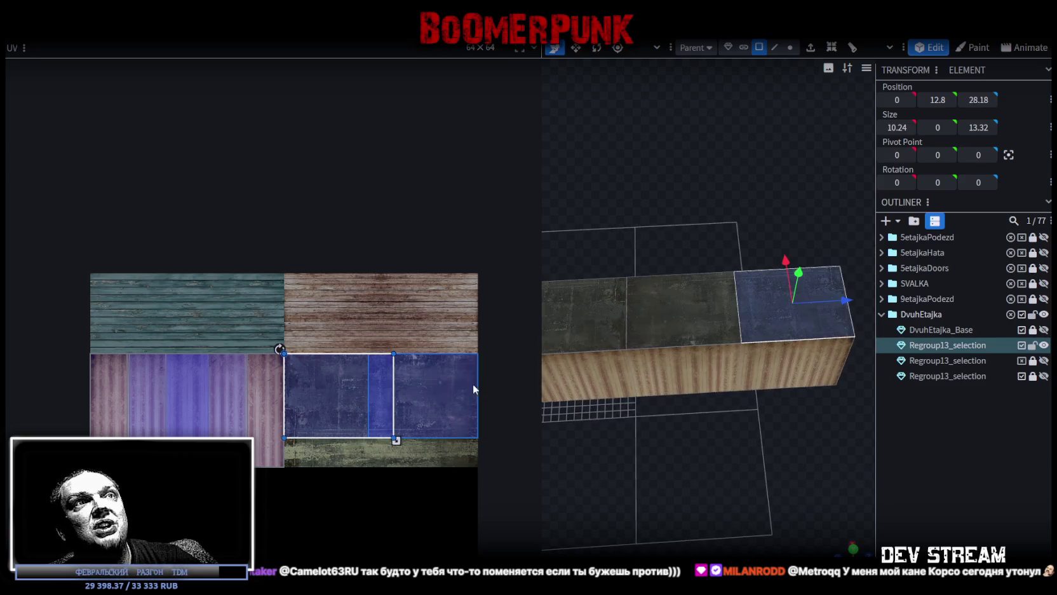
{"action": "left_click_drag", "start_coordinate": [791, 301], "coordinate": [572, 315]}
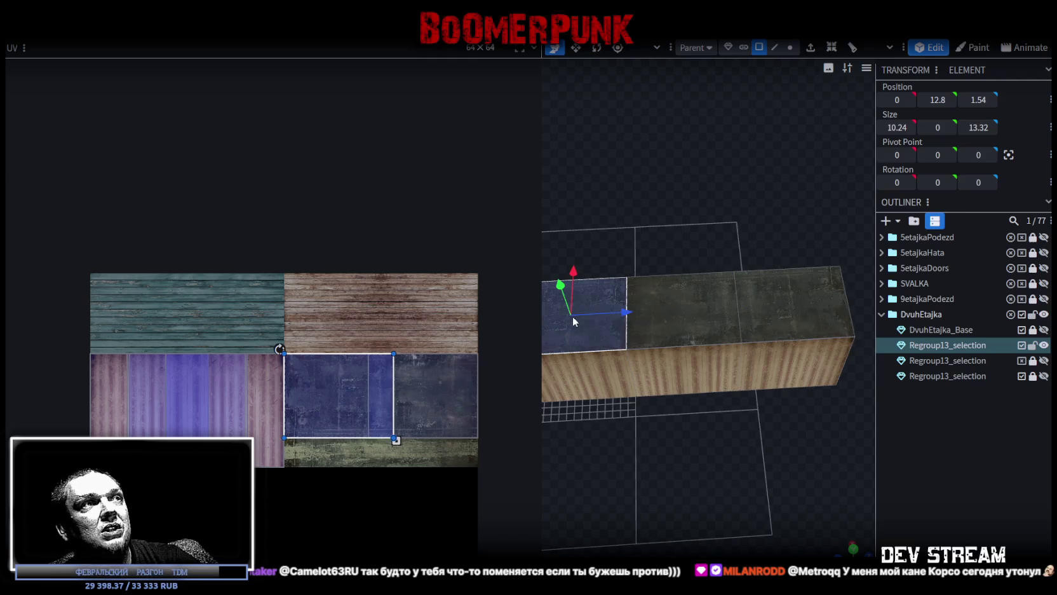
{"action": "left_click_drag", "start_coordinate": [376, 399], "coordinate": [434, 394]}
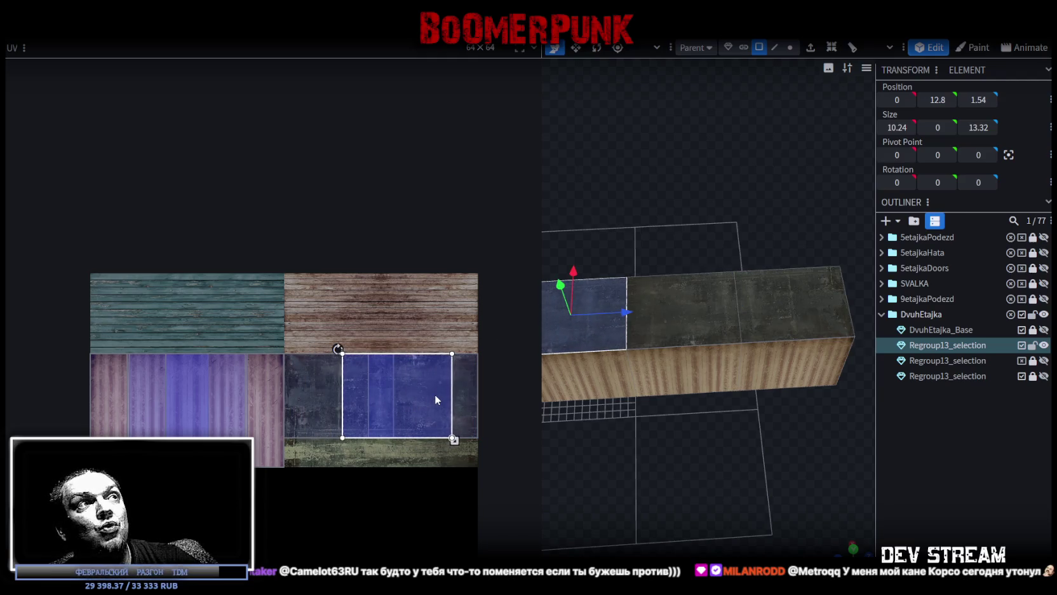
{"action": "scroll", "coordinate": [382, 385], "scroll_direction": "up", "scroll_amount": 1}
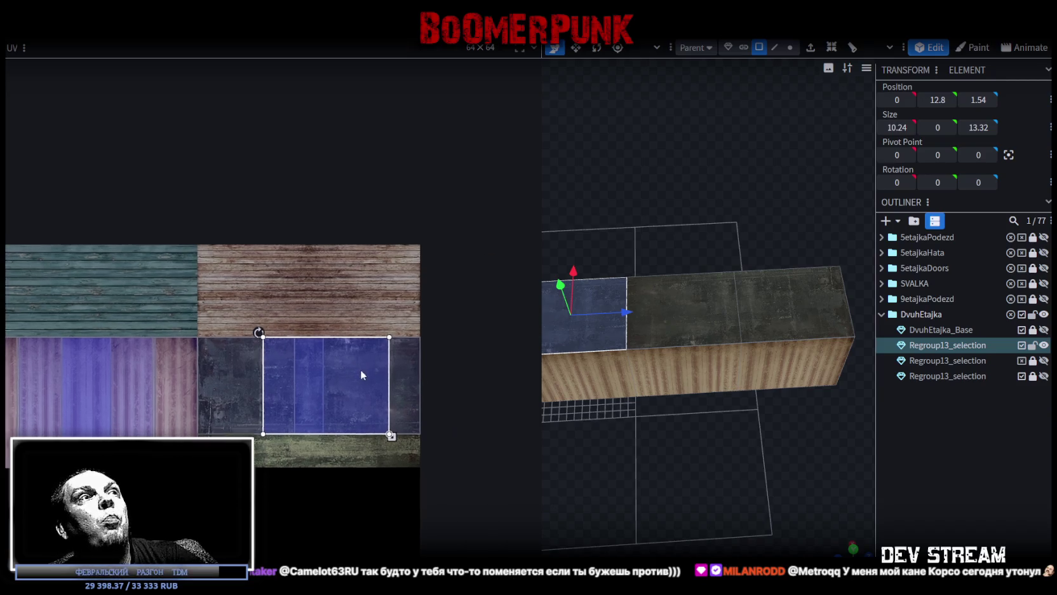
{"action": "scroll", "coordinate": [443, 343], "scroll_direction": "up", "scroll_amount": 3}
{"action": "left_click_drag", "start_coordinate": [231, 366], "coordinate": [301, 360]}
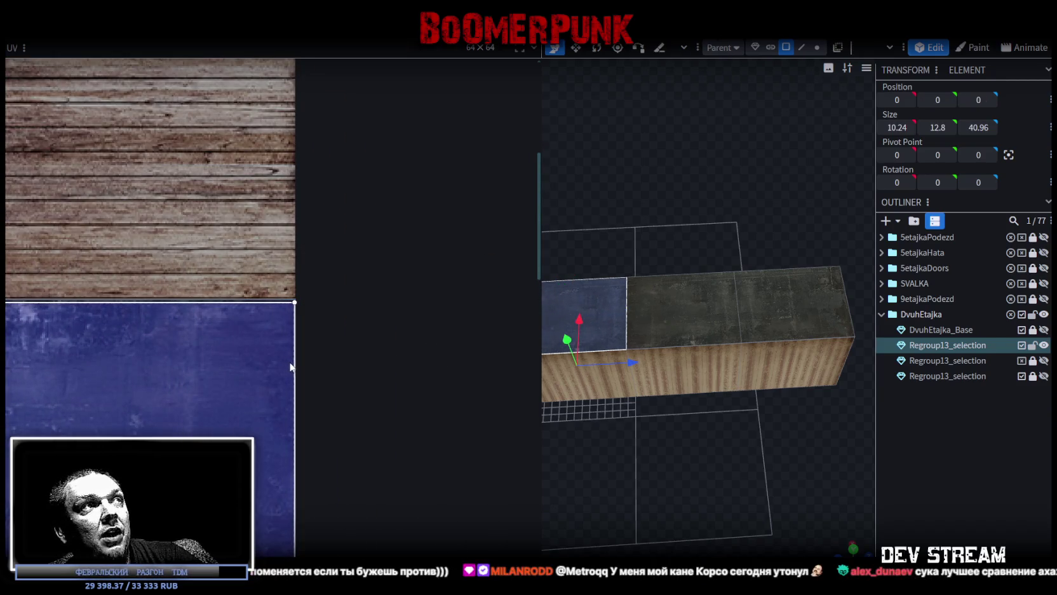
{"action": "scroll", "coordinate": [561, 328], "scroll_direction": "down", "scroll_amount": 2}
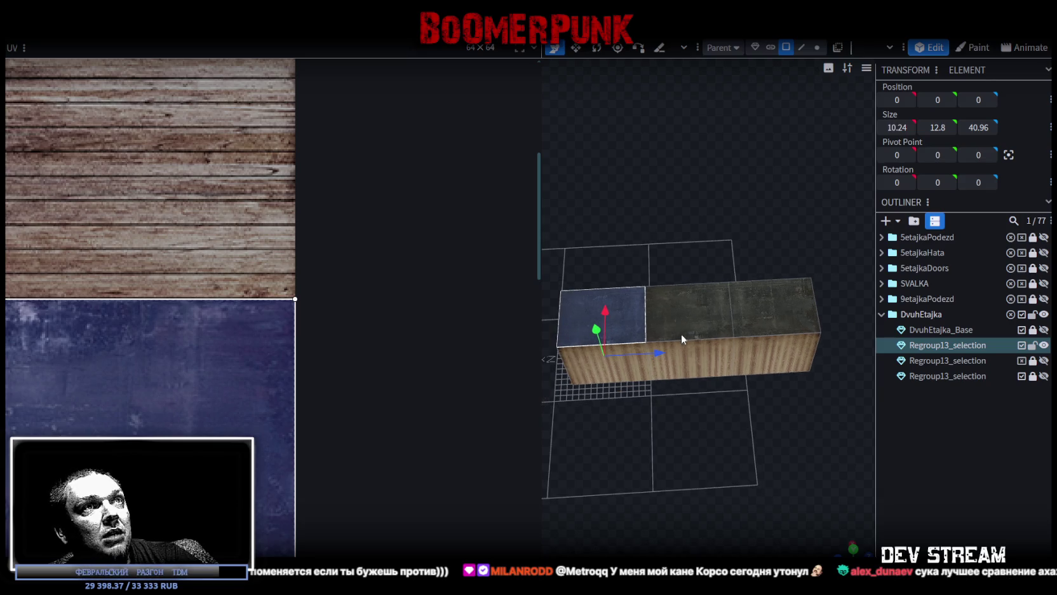
Shift the middle top panel's UV area left and nudge its top edge up.
{"action": "left_click", "coordinate": [684, 337]}
{"action": "scroll", "coordinate": [300, 364], "scroll_direction": "down", "scroll_amount": 2}
{"action": "scroll", "coordinate": [384, 377], "scroll_direction": "down", "scroll_amount": 2}
{"action": "scroll", "coordinate": [384, 377], "scroll_direction": "up", "scroll_amount": 3}
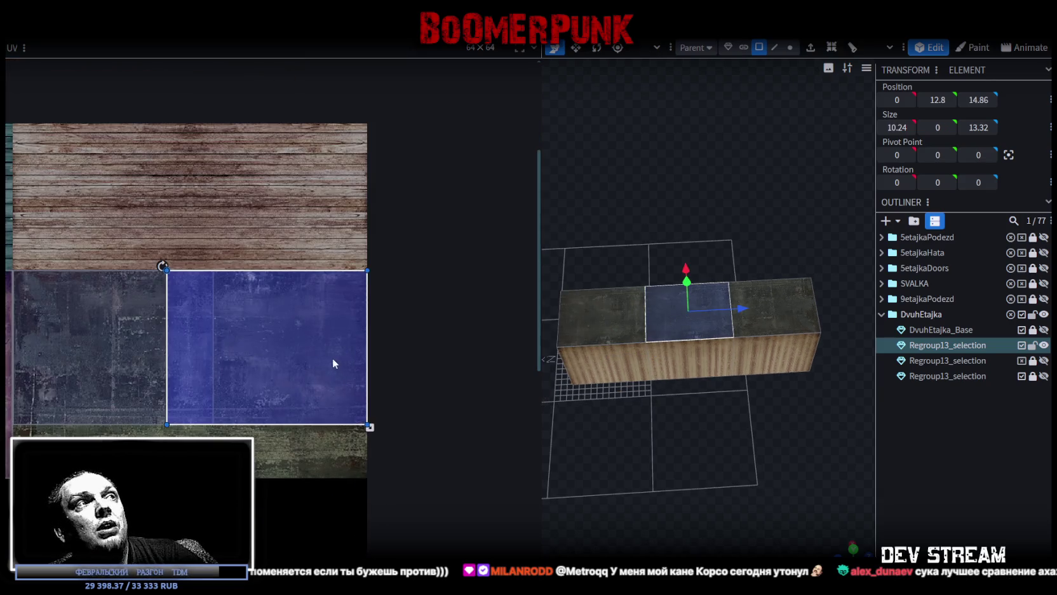
{"action": "left_click_drag", "start_coordinate": [279, 357], "coordinate": [182, 354]}
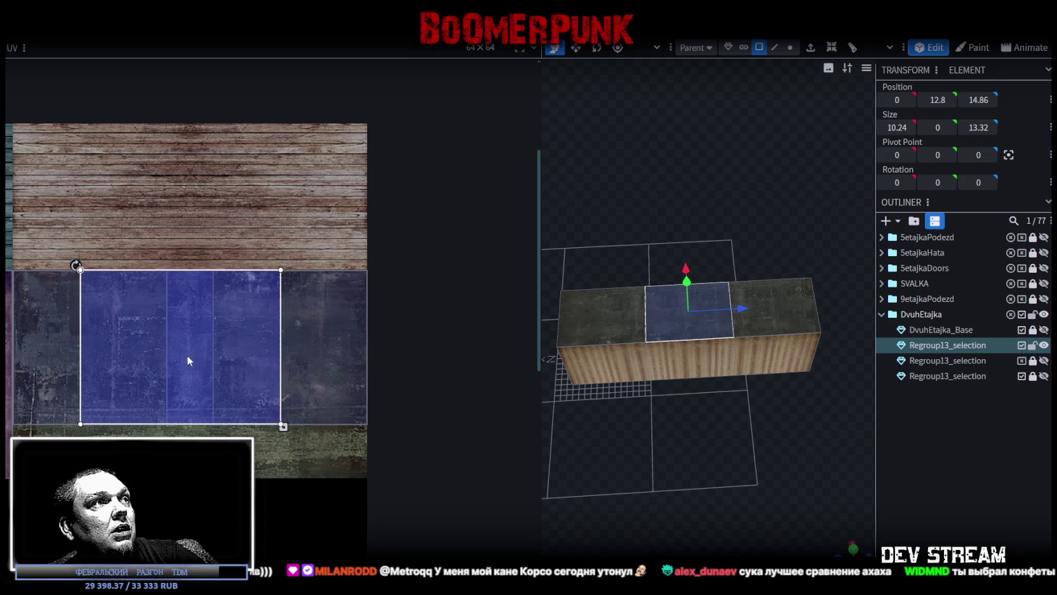
{"action": "scroll", "coordinate": [157, 278], "scroll_direction": "up", "scroll_amount": 4}
{"action": "left_click_drag", "start_coordinate": [160, 314], "coordinate": [162, 311]}
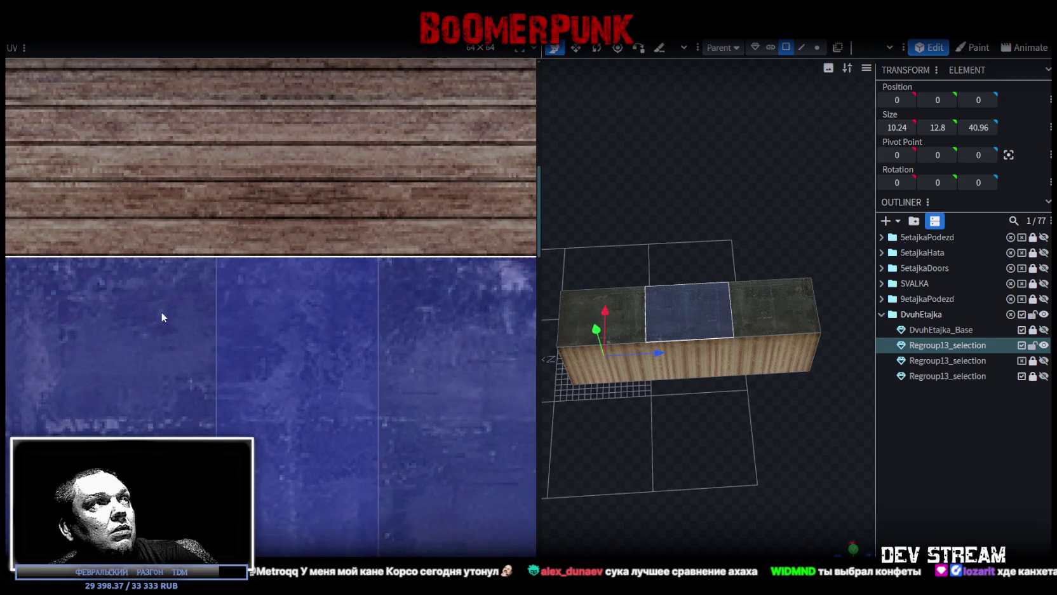
Widen the viewport and mirror the middle top panel's texture vertically with UV Mirror Y.
{"action": "scroll", "coordinate": [178, 316], "scroll_direction": "down", "scroll_amount": 2}
{"action": "scroll", "coordinate": [202, 349], "scroll_direction": "down", "scroll_amount": 2}
{"action": "scroll", "coordinate": [330, 457], "scroll_direction": "down", "scroll_amount": 3}
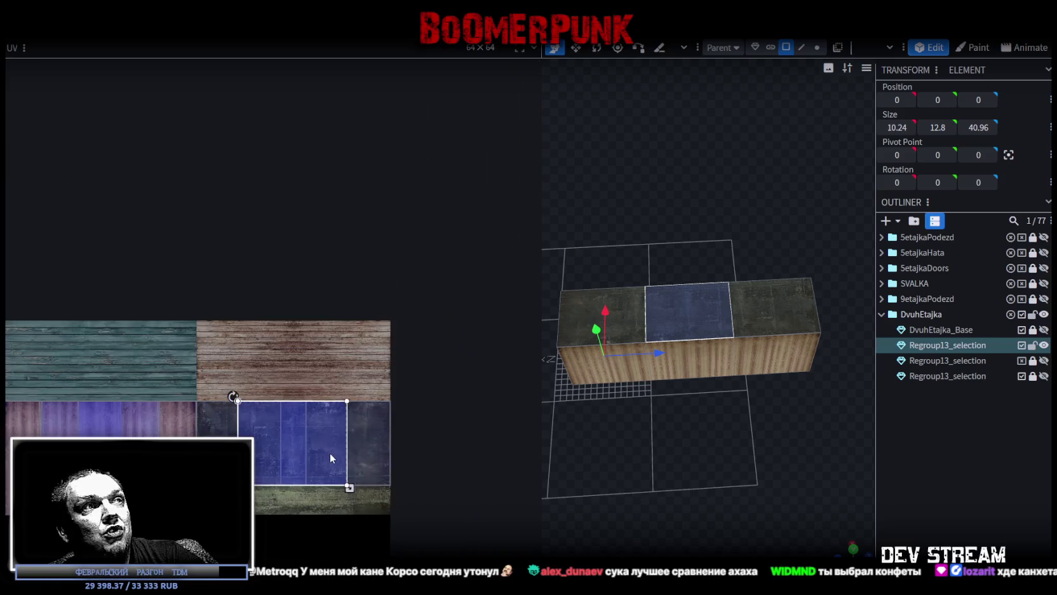
{"action": "left_click_drag", "start_coordinate": [537, 407], "coordinate": [433, 400]}
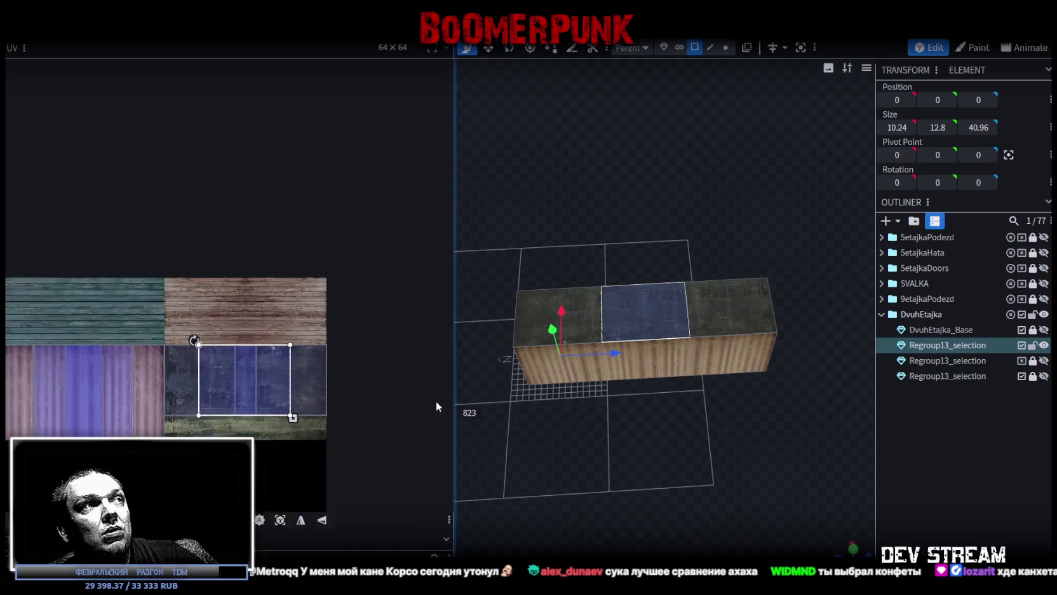
{"action": "left_click", "coordinate": [313, 502]}
{"action": "left_click", "coordinate": [702, 493]}
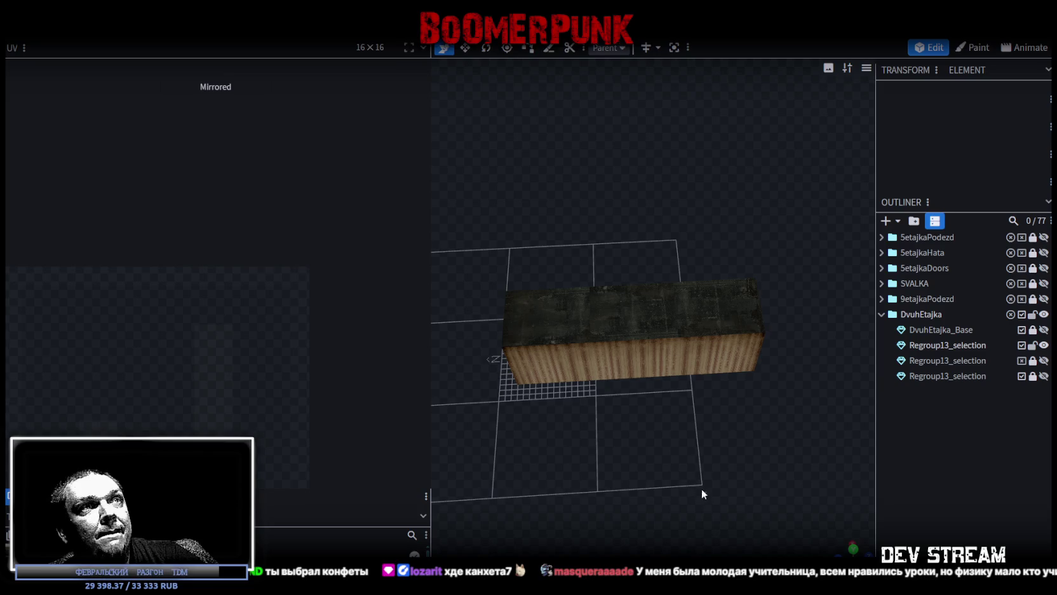
Select one top face and flip its rusty metal texture vertically with UV Mirror Y.
{"action": "mouse_move", "coordinate": [838, 546]}
{"action": "left_mouse_down"}
{"action": "mouse_move", "coordinate": [763, 481]}
{"action": "mouse_move", "coordinate": [766, 417]}
{"action": "mouse_move", "coordinate": [481, 358]}
{"action": "mouse_move", "coordinate": [678, 385]}
{"action": "mouse_move", "coordinate": [707, 516]}
{"action": "left_mouse_up"}
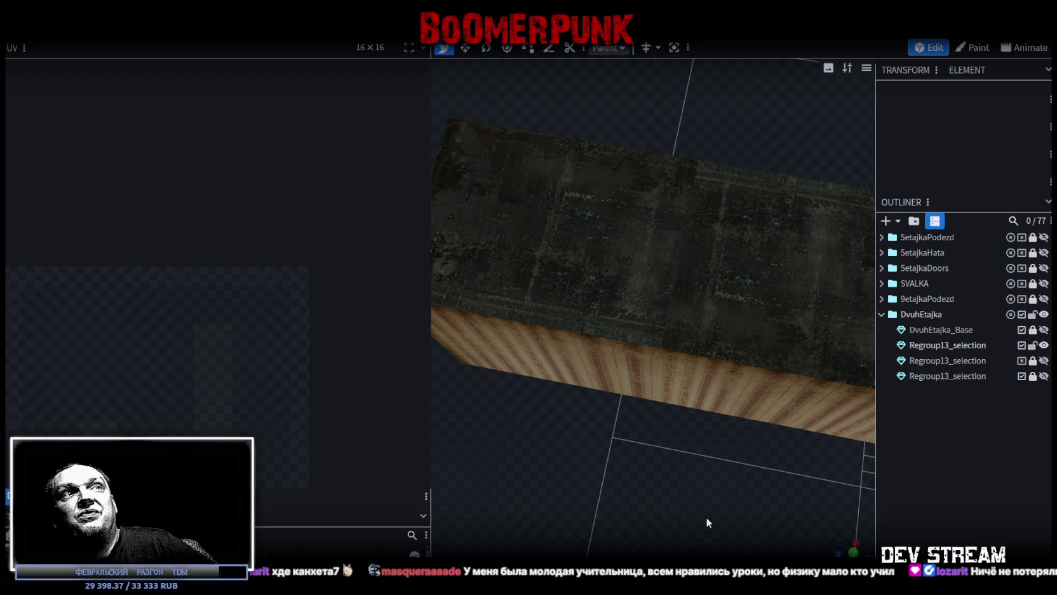
{"action": "left_click", "coordinate": [788, 327]}
{"action": "left_click", "coordinate": [763, 284]}
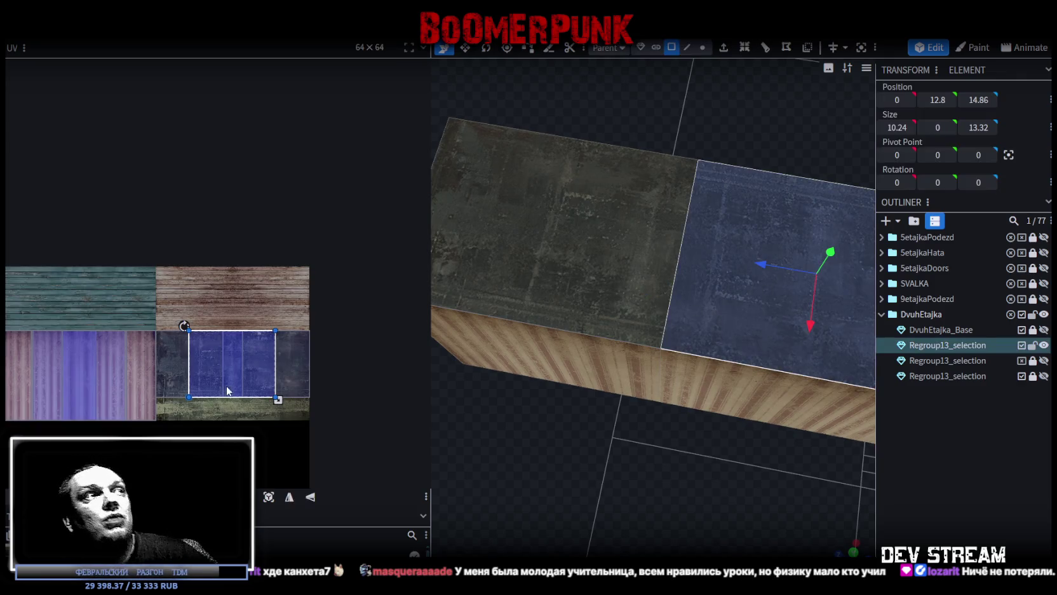
{"action": "scroll", "coordinate": [228, 390], "scroll_direction": "up", "scroll_amount": 3}
{"action": "scroll", "coordinate": [214, 316], "scroll_direction": "up", "scroll_amount": 2}
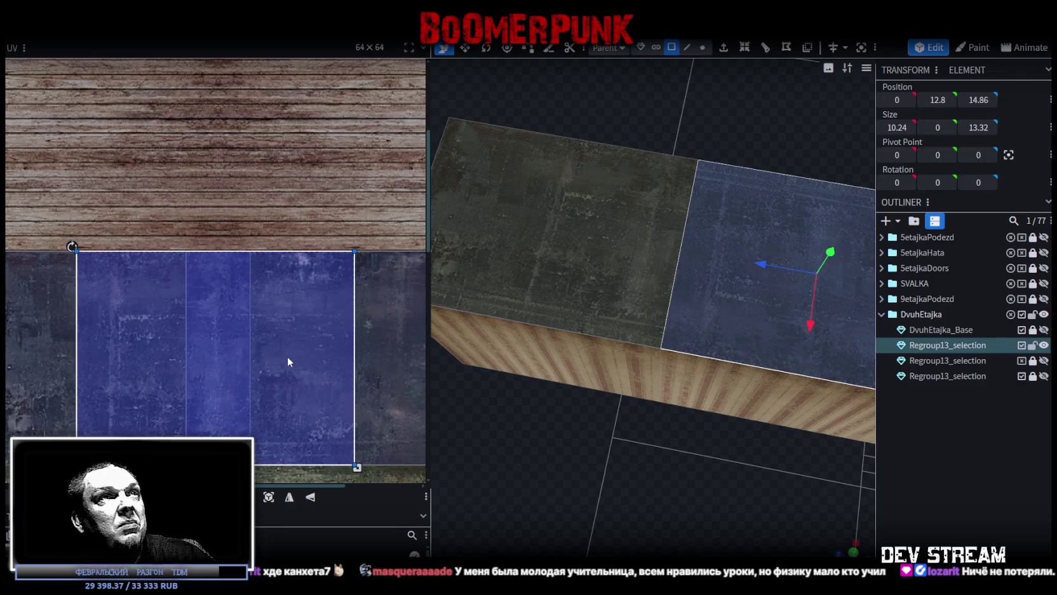
{"action": "mouse_move", "coordinate": [730, 436]}
{"action": "left_mouse_down"}
{"action": "mouse_move", "coordinate": [625, 491]}
{"action": "mouse_move", "coordinate": [649, 472]}
{"action": "left_mouse_up"}
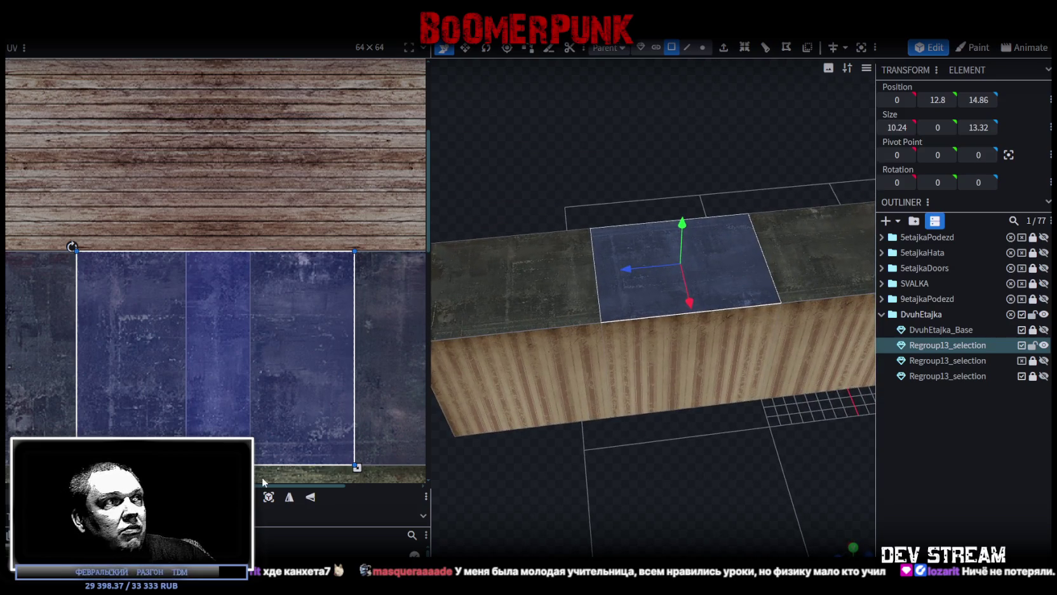
{"action": "left_click", "coordinate": [310, 498]}
{"action": "left_click", "coordinate": [756, 470]}
{"action": "mouse_move", "coordinate": [756, 471]}
{"action": "left_mouse_down"}
{"action": "mouse_move", "coordinate": [743, 489]}
{"action": "mouse_move", "coordinate": [731, 402]}
{"action": "left_mouse_up"}
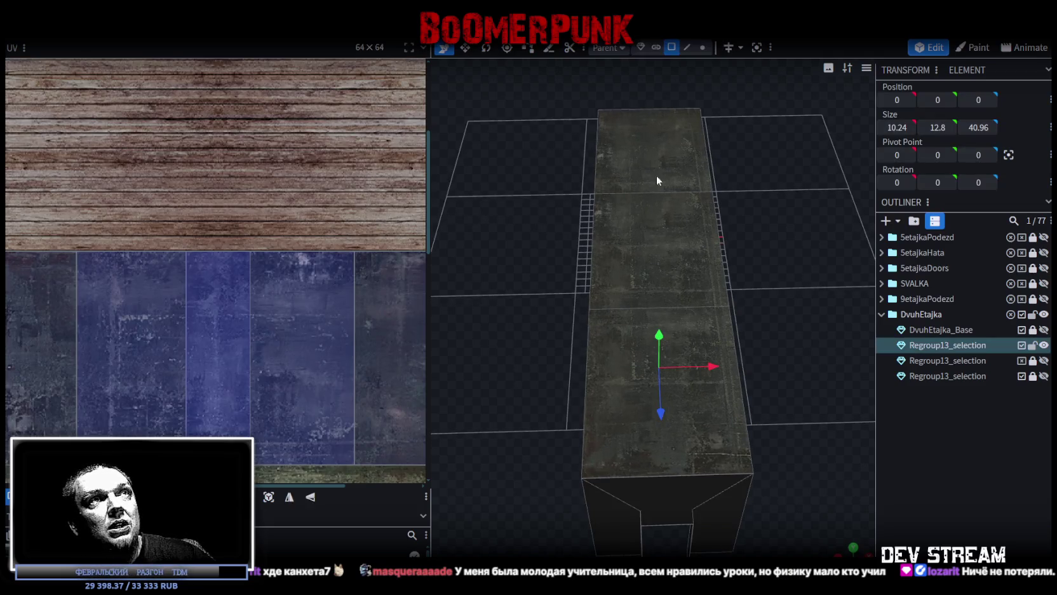
Narrow the first top face's UV area and shift another top section's mapping right.
{"action": "double_click", "coordinate": [664, 210]}
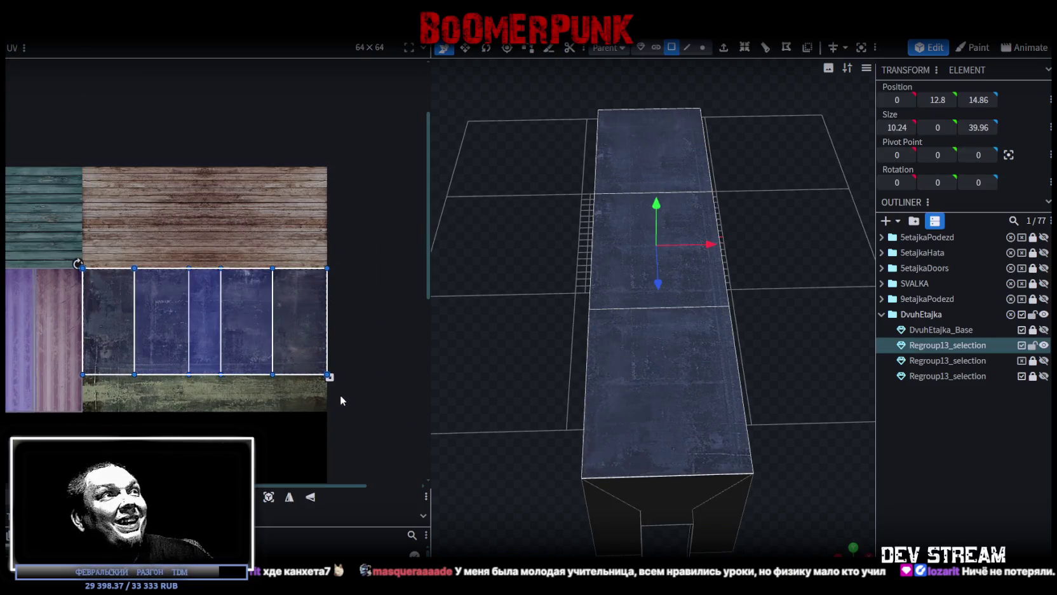
{"action": "left_click_drag", "start_coordinate": [329, 377], "coordinate": [294, 361]}
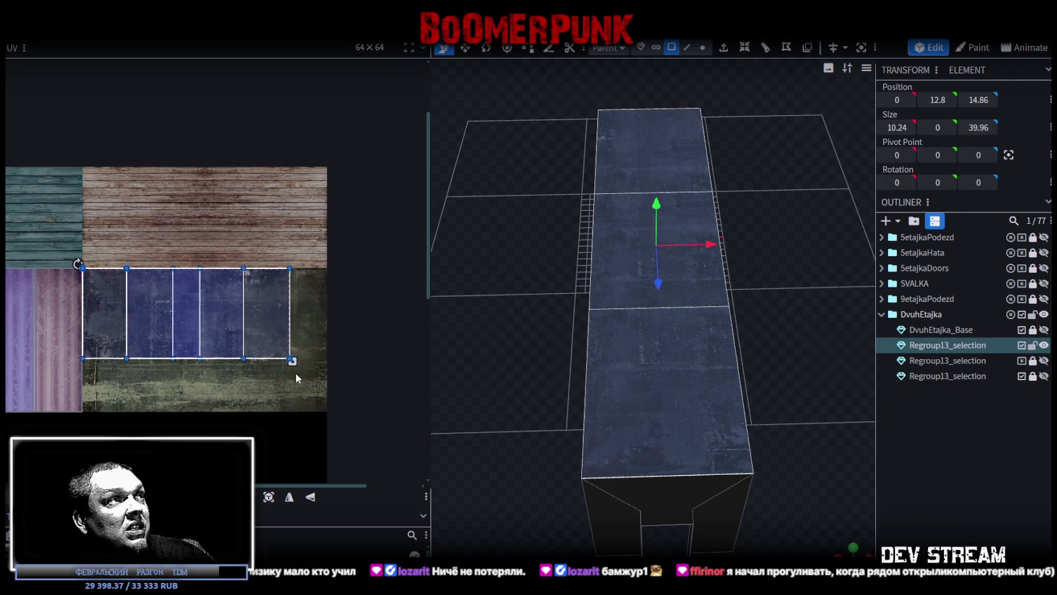
{"action": "left_click", "coordinate": [694, 330]}
{"action": "mouse_move", "coordinate": [694, 330]}
{"action": "left_mouse_down"}
{"action": "mouse_move", "coordinate": [741, 337]}
{"action": "mouse_move", "coordinate": [625, 371]}
{"action": "mouse_move", "coordinate": [526, 309]}
{"action": "left_mouse_up"}
{"action": "mouse_move", "coordinate": [240, 310]}
{"action": "left_mouse_down"}
{"action": "mouse_move", "coordinate": [296, 295]}
{"action": "mouse_move", "coordinate": [322, 303]}
{"action": "left_mouse_up"}
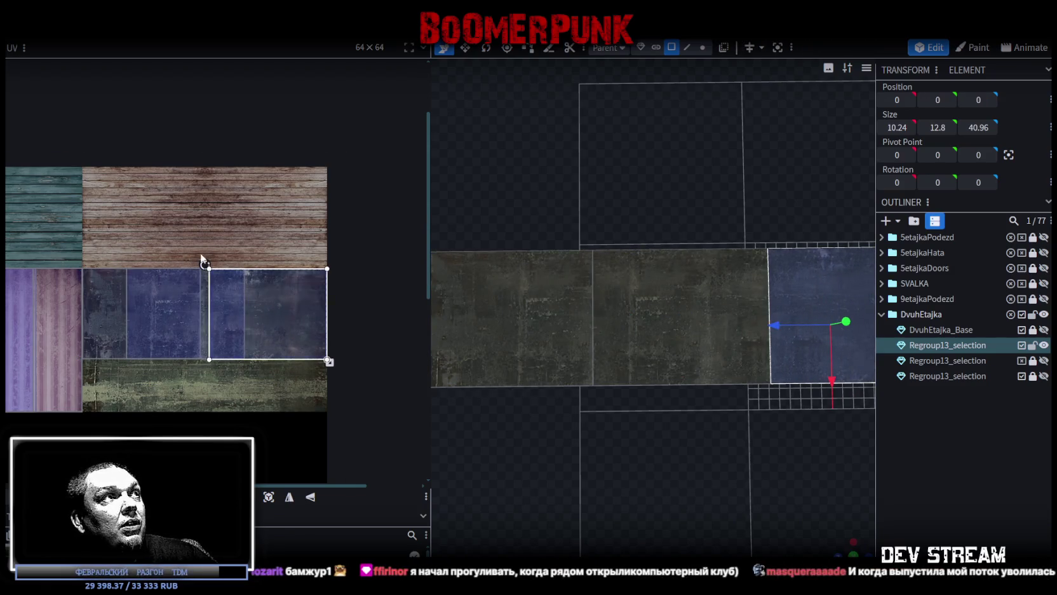
{"action": "scroll", "coordinate": [201, 258], "scroll_direction": "up", "scroll_amount": 3}
{"action": "scroll", "coordinate": [220, 308], "scroll_direction": "up", "scroll_amount": 2}
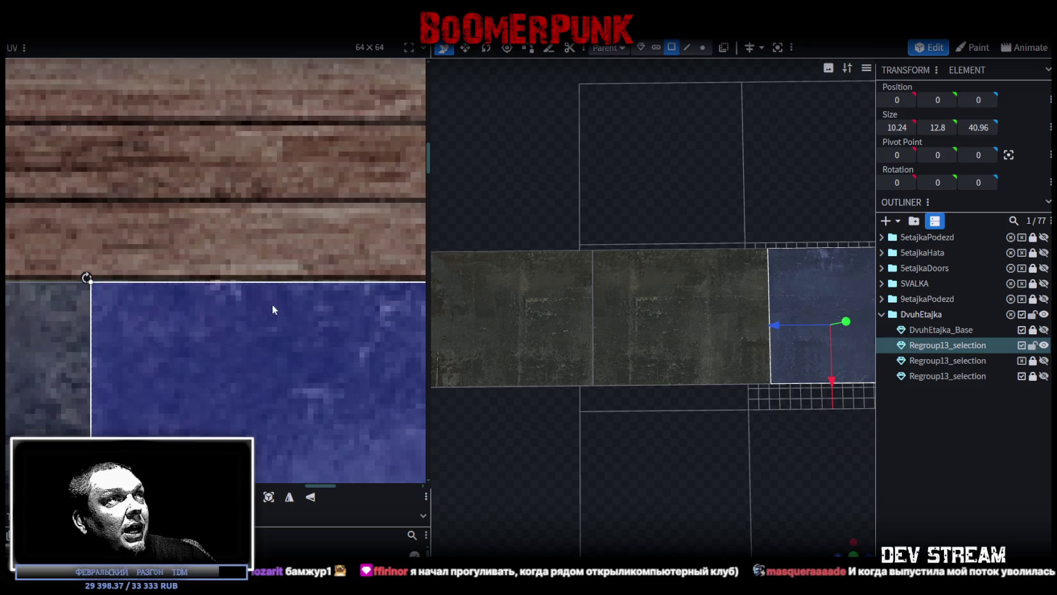
{"action": "scroll", "coordinate": [272, 310], "scroll_direction": "down", "scroll_amount": 3}
{"action": "scroll", "coordinate": [384, 327], "scroll_direction": "down", "scroll_amount": 2}
Shift the middle top section's UV mapping slightly right on the metal tile.
{"action": "mouse_move", "coordinate": [685, 449]}
{"action": "left_mouse_down"}
{"action": "mouse_move", "coordinate": [718, 410]}
{"action": "mouse_move", "coordinate": [691, 311]}
{"action": "left_mouse_up"}
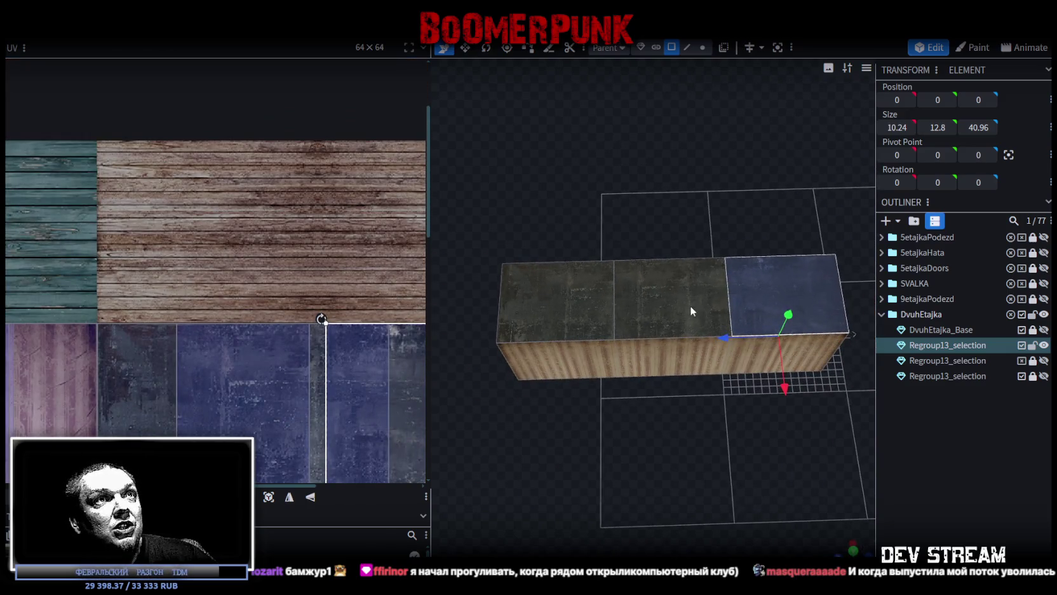
{"action": "left_click", "coordinate": [692, 311]}
{"action": "scroll", "coordinate": [298, 351], "scroll_direction": "down", "scroll_amount": 2}
{"action": "scroll", "coordinate": [317, 360], "scroll_direction": "up", "scroll_amount": 3}
{"action": "scroll", "coordinate": [300, 369], "scroll_direction": "up", "scroll_amount": 1}
{"action": "left_click_drag", "start_coordinate": [301, 374], "coordinate": [315, 363]}
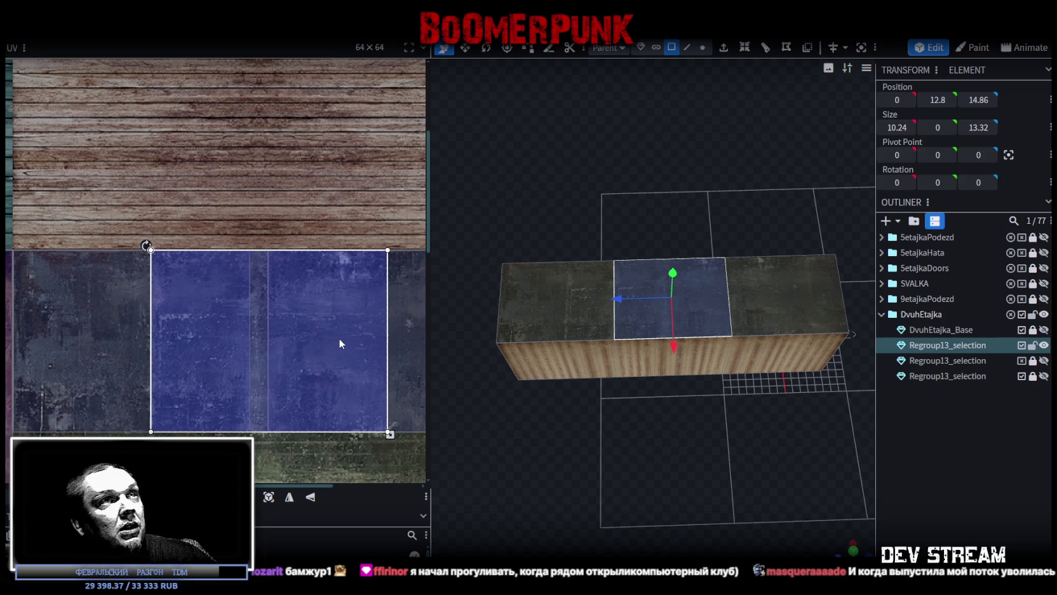
Mirror the selected top face's texture vertically with UV Mirror Y.
{"action": "left_click", "coordinate": [857, 436]}
{"action": "left_click", "coordinate": [672, 331]}
{"action": "left_click", "coordinate": [672, 331]}
{"action": "left_click", "coordinate": [289, 496]}
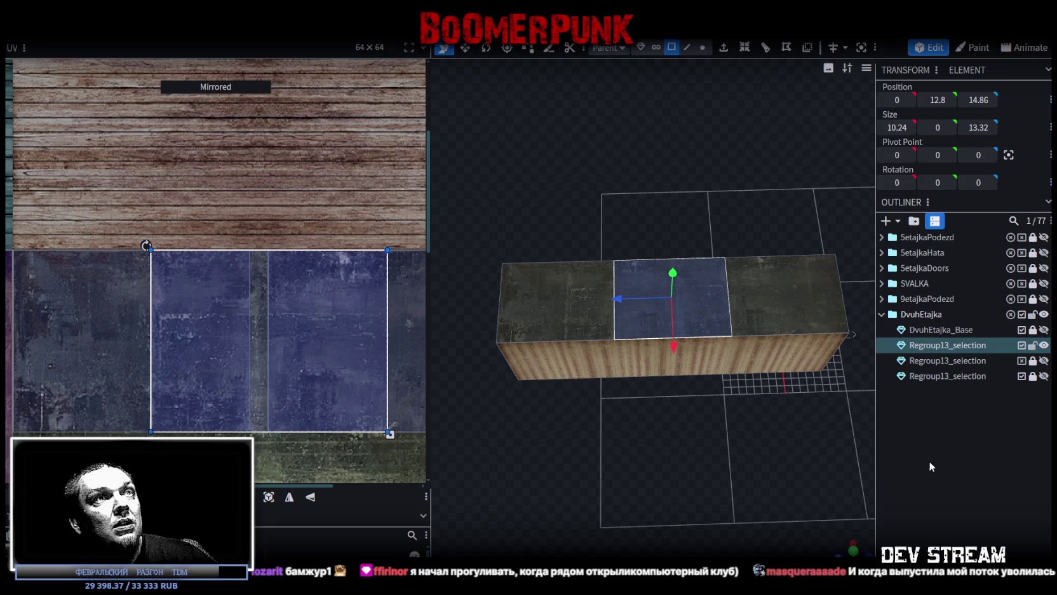
{"action": "left_click", "coordinate": [929, 467]}
{"action": "mouse_move", "coordinate": [757, 460]}
{"action": "left_mouse_down"}
{"action": "mouse_move", "coordinate": [724, 483]}
{"action": "mouse_move", "coordinate": [663, 486]}
{"action": "mouse_move", "coordinate": [770, 510]}
{"action": "mouse_move", "coordinate": [647, 493]}
{"action": "mouse_move", "coordinate": [775, 478]}
{"action": "left_mouse_up"}
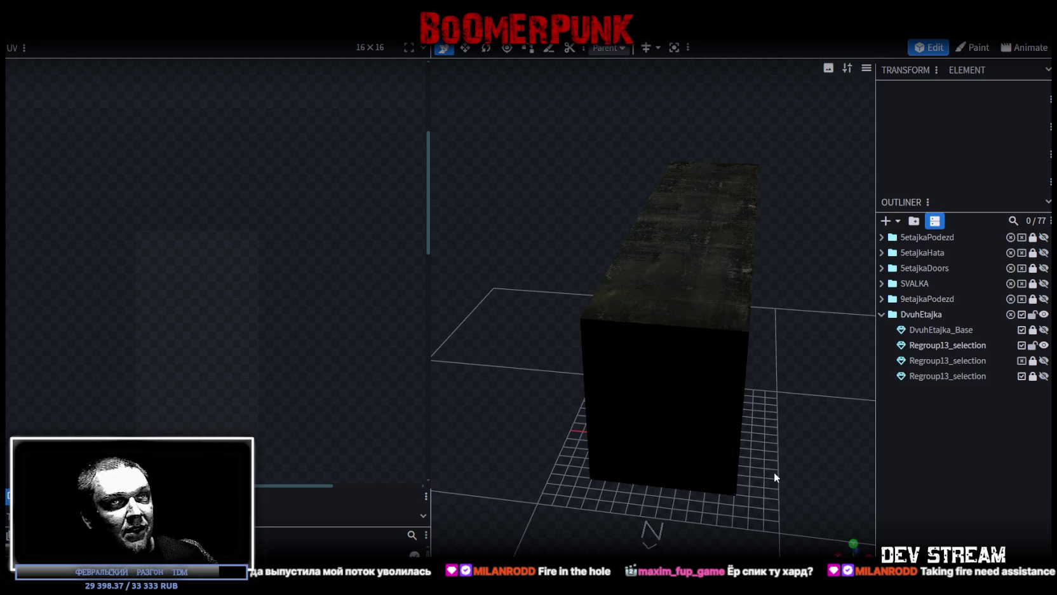
Select the block and its untextured doorway-shaped end face.
{"action": "left_click", "coordinate": [649, 365]}
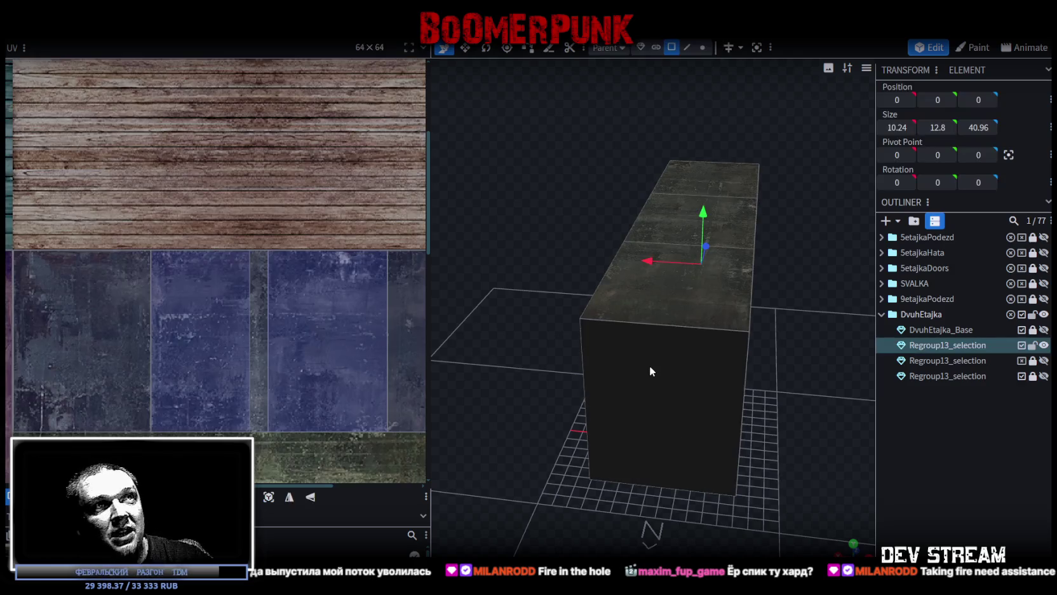
{"action": "scroll", "coordinate": [769, 436], "scroll_direction": "down", "scroll_amount": 2}
{"action": "mouse_move", "coordinate": [769, 436]}
{"action": "left_mouse_down"}
{"action": "mouse_move", "coordinate": [441, 417]}
{"action": "mouse_move", "coordinate": [631, 384]}
{"action": "left_mouse_up"}
{"action": "left_click", "coordinate": [657, 357]}
View the end face in orthographic front view, with its U-shaped UV below the atlas.
{"action": "key", "text": "KP_1"}
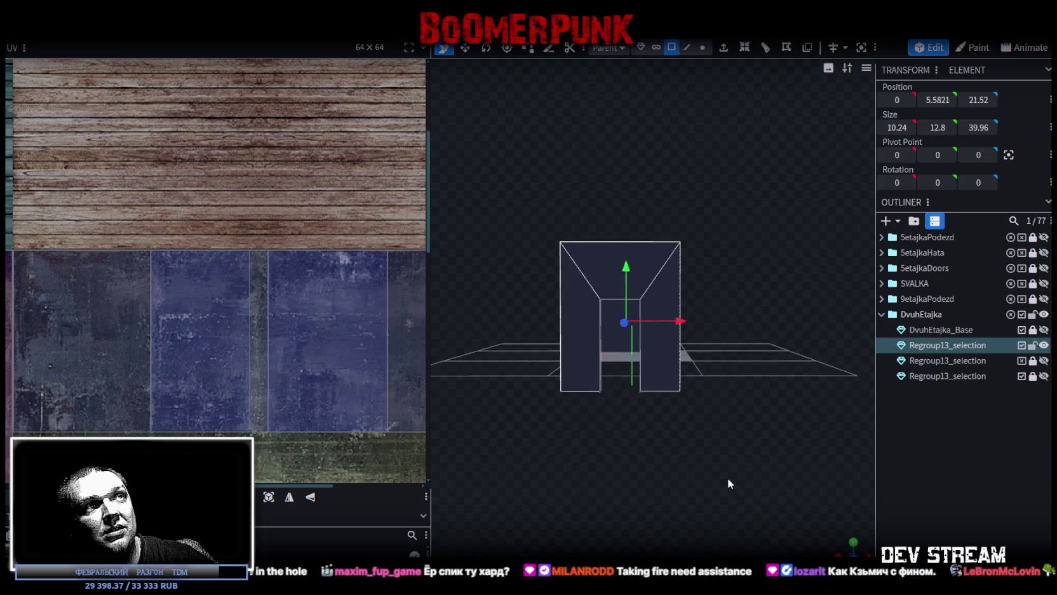
{"action": "key", "text": "KP_5"}
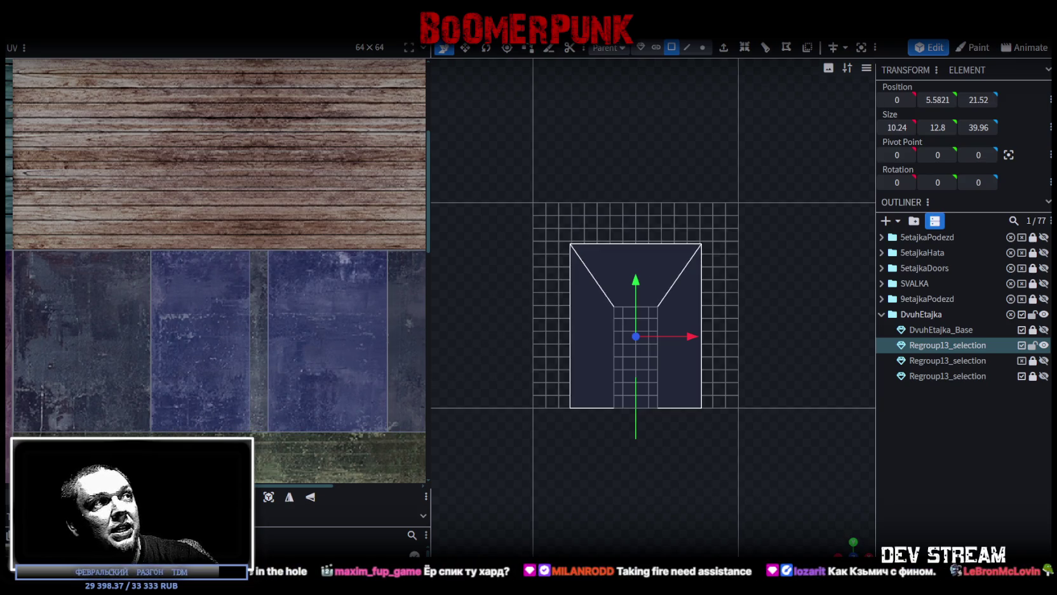
{"action": "scroll", "coordinate": [291, 359], "scroll_direction": "down", "scroll_amount": 3}
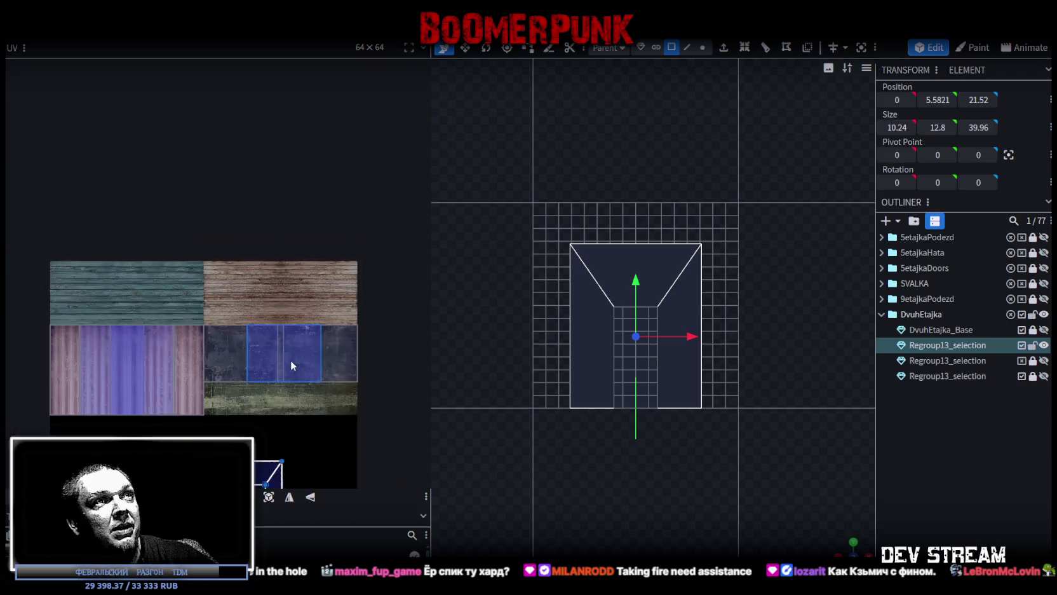
{"action": "scroll", "coordinate": [239, 368], "scroll_direction": "down", "scroll_amount": 2}
{"action": "scroll", "coordinate": [239, 369], "scroll_direction": "up", "scroll_amount": 3}
{"action": "scroll", "coordinate": [275, 423], "scroll_direction": "up", "scroll_amount": 2}
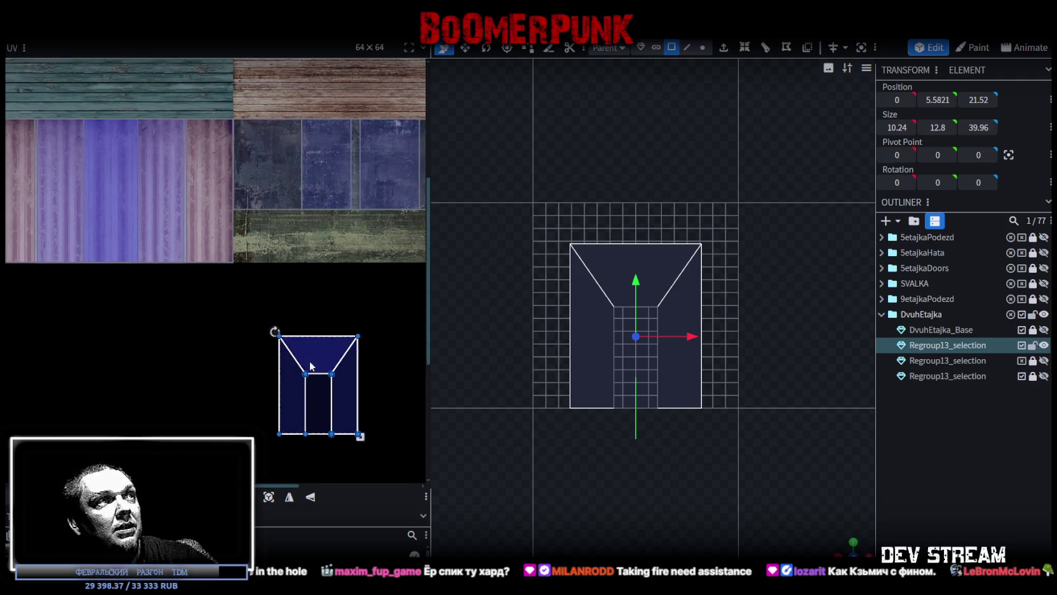
Move the end face's rectangular UV piece aside in the UV editor.
{"action": "left_click_drag", "start_coordinate": [328, 368], "coordinate": [260, 339]}
{"action": "left_click_drag", "start_coordinate": [845, 550], "coordinate": [699, 445]}
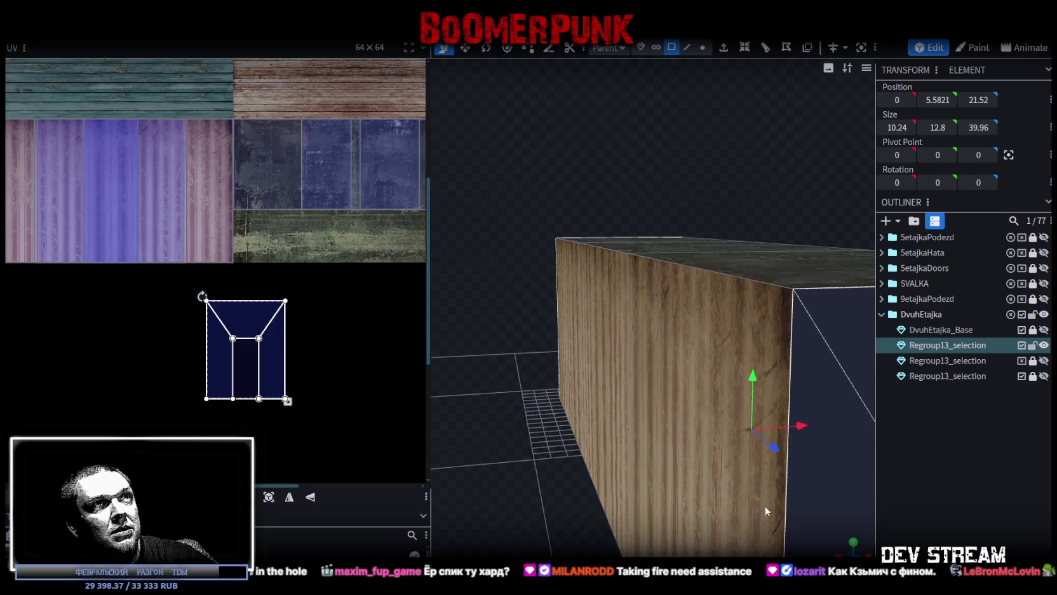
{"action": "left_click", "coordinate": [243, 360]}
{"action": "left_click_drag", "start_coordinate": [246, 364], "coordinate": [365, 369]}
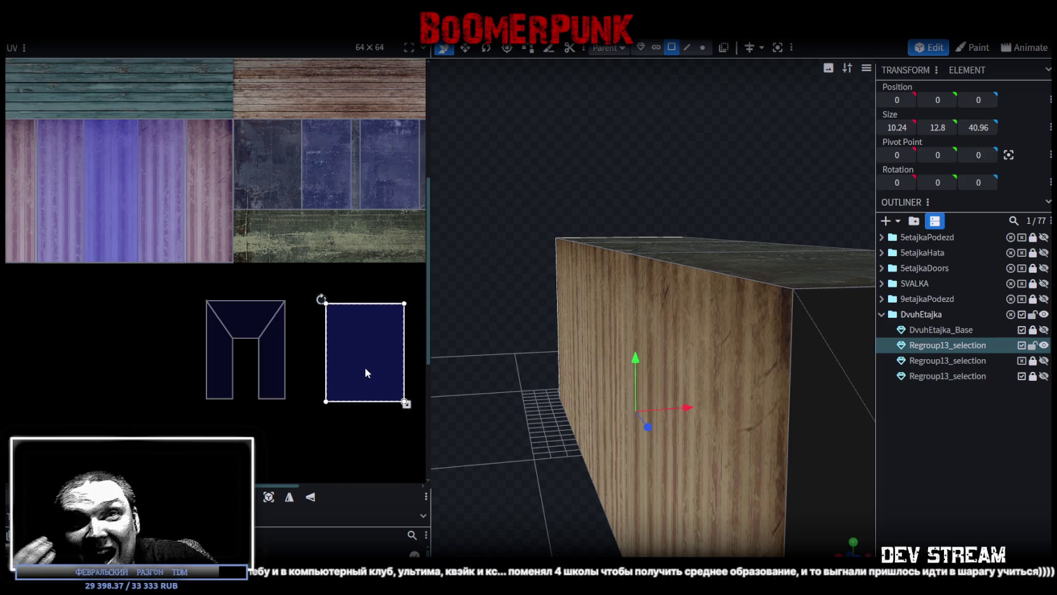
Box-select the U-shaped UV face of the end.
{"action": "left_click_drag", "start_coordinate": [115, 305], "coordinate": [262, 353]}
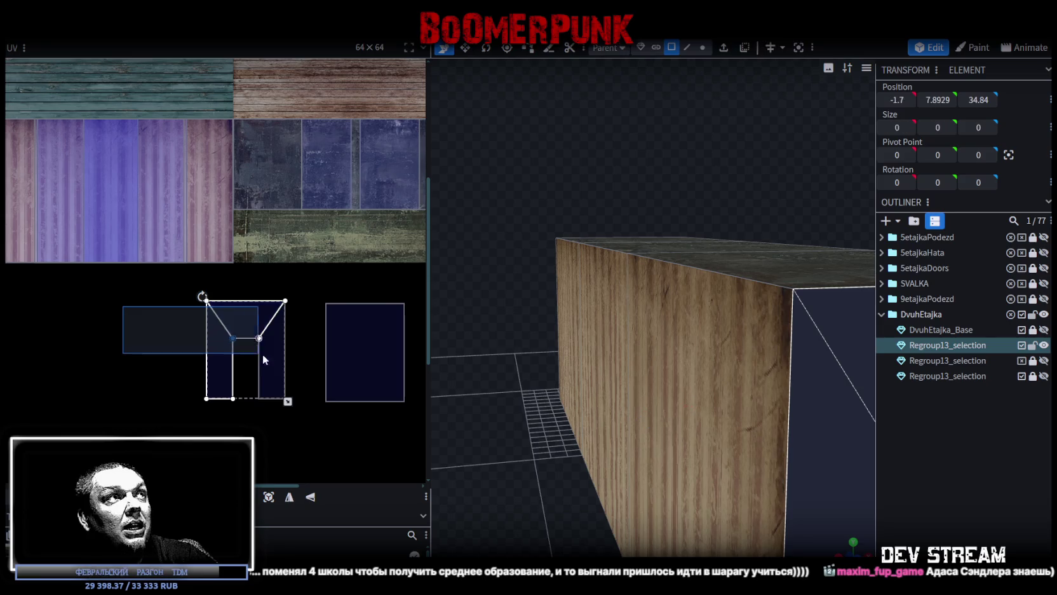
{"action": "scroll", "coordinate": [238, 314], "scroll_direction": "up", "scroll_amount": 10}
{"action": "left_click_drag", "start_coordinate": [52, 283], "coordinate": [310, 388]}
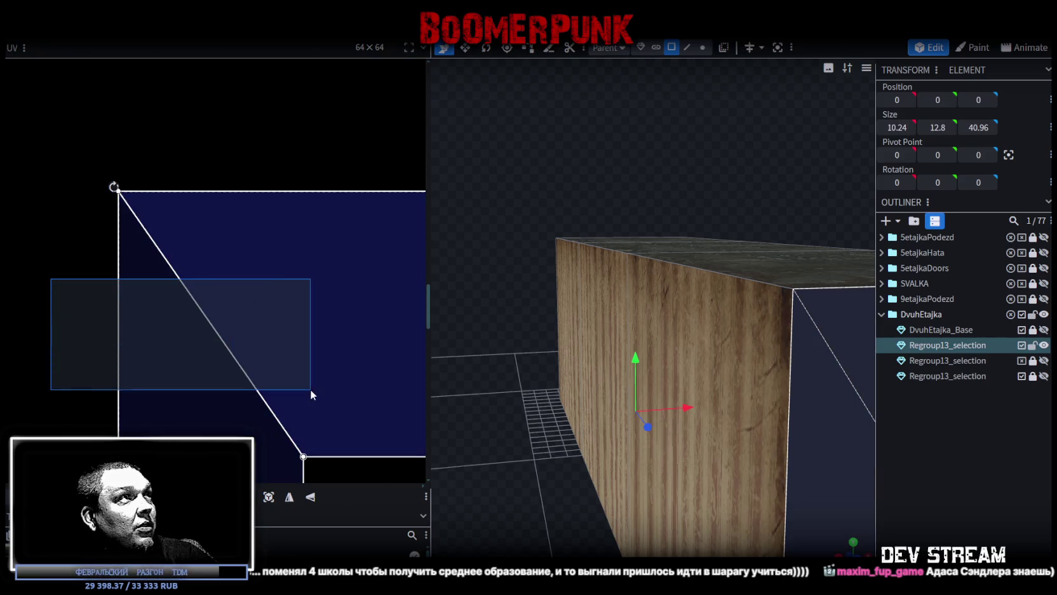
{"action": "scroll", "coordinate": [310, 387], "scroll_direction": "down", "scroll_amount": 5}
{"action": "scroll", "coordinate": [234, 340], "scroll_direction": "down", "scroll_amount": 2}
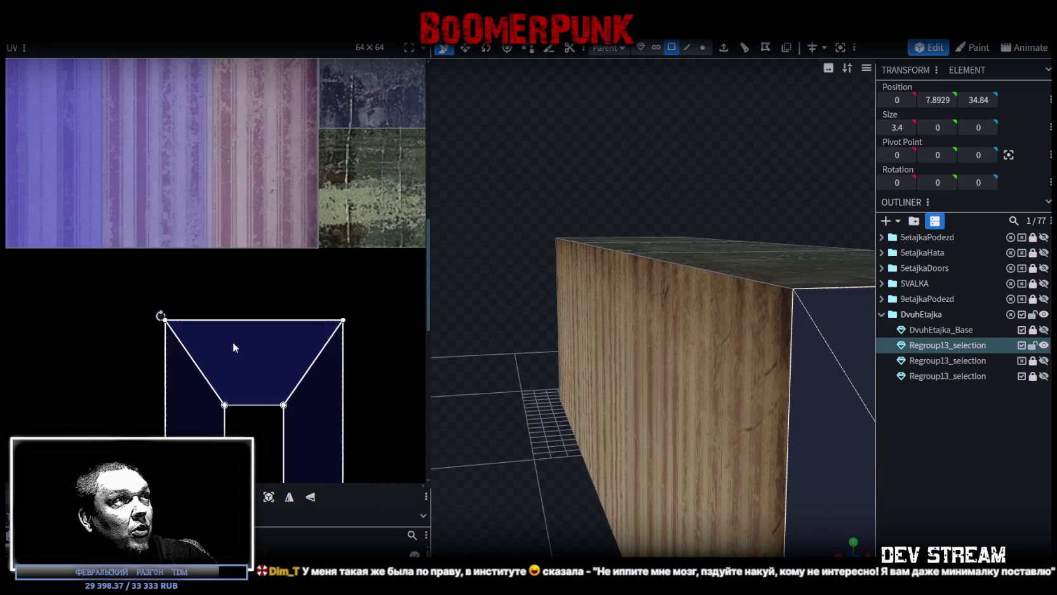
{"action": "scroll", "coordinate": [234, 339], "scroll_direction": "down", "scroll_amount": 4}
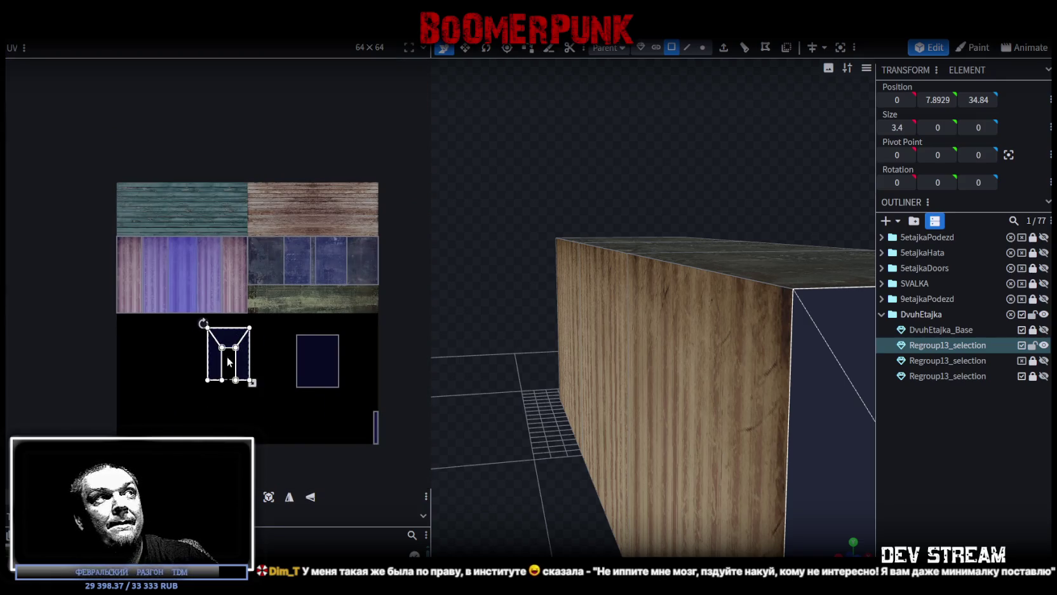
Place the U-shaped UV on the purple wallpaper tile, aligned to its top edge.
{"action": "left_click_drag", "start_coordinate": [225, 333], "coordinate": [148, 260]}
{"action": "scroll", "coordinate": [147, 260], "scroll_direction": "up", "scroll_amount": 3}
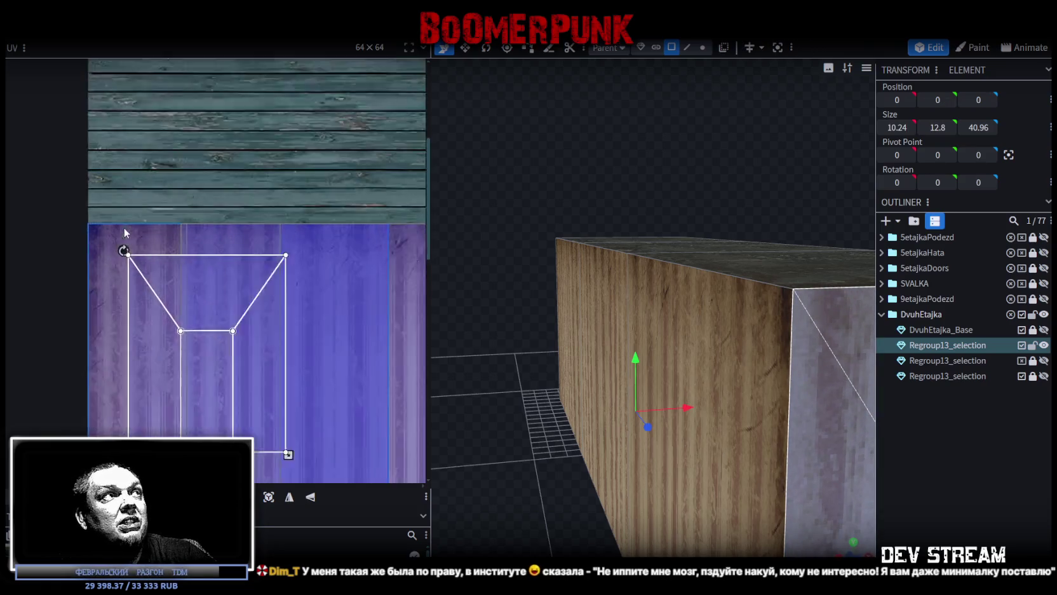
{"action": "scroll", "coordinate": [166, 263], "scroll_direction": "up", "scroll_amount": 3}
{"action": "left_click_drag", "start_coordinate": [187, 268], "coordinate": [258, 244]}
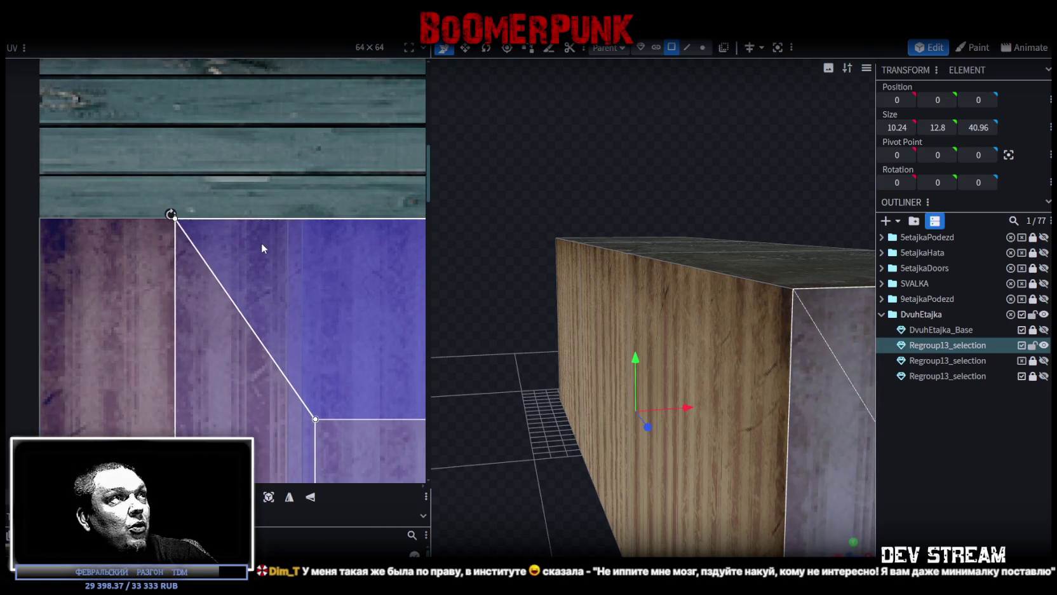
{"action": "left_click_drag", "start_coordinate": [258, 244], "coordinate": [247, 242]}
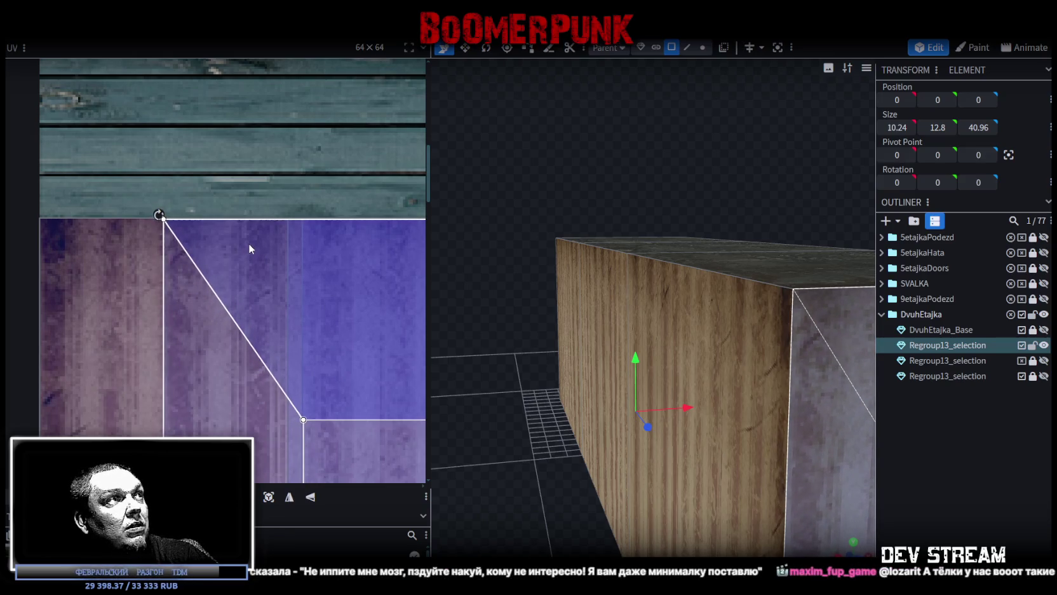
{"action": "left_click_drag", "start_coordinate": [247, 242], "coordinate": [240, 244]}
{"action": "scroll", "coordinate": [240, 244], "scroll_direction": "down", "scroll_amount": 3}
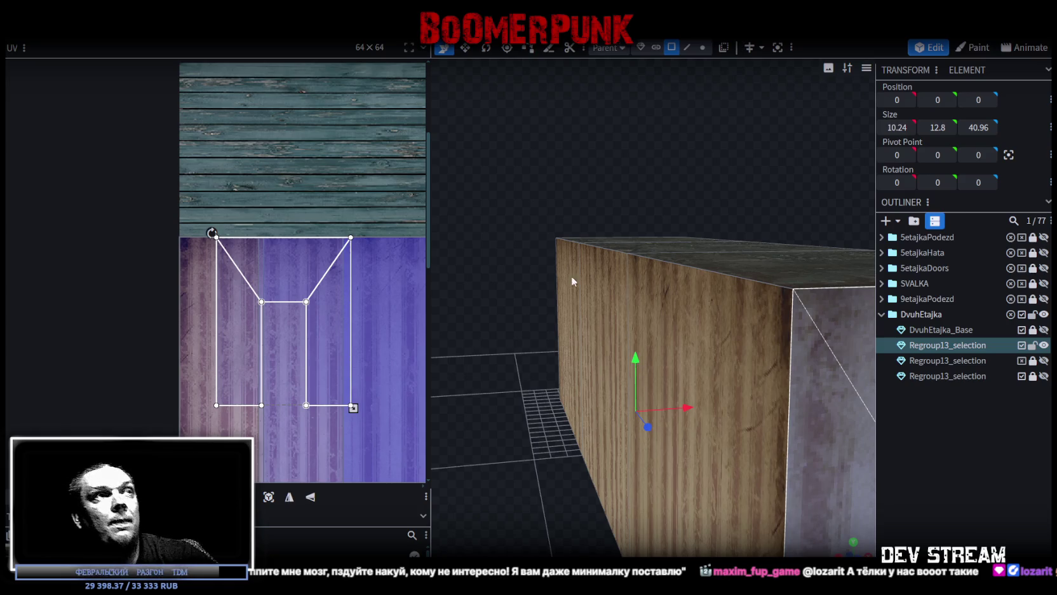
Widen the UV editor and enlarge the UV island over the purple wallpaper tile.
{"action": "left_click_drag", "start_coordinate": [439, 209], "coordinate": [505, 209]}
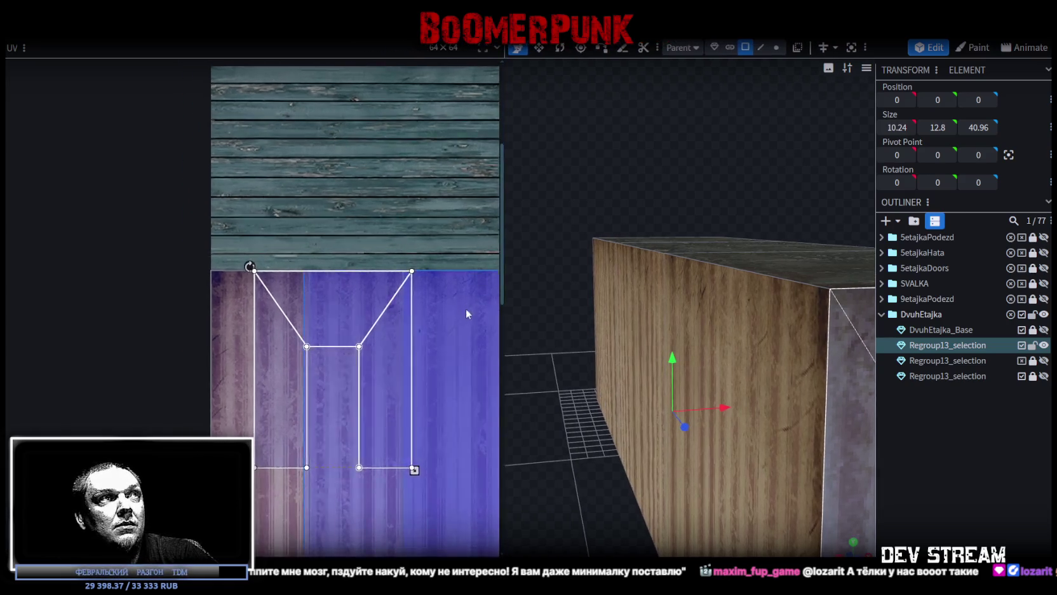
{"action": "scroll", "coordinate": [452, 355], "scroll_direction": "down", "scroll_amount": 3}
{"action": "scroll", "coordinate": [453, 361], "scroll_direction": "up", "scroll_amount": 1}
{"action": "scroll", "coordinate": [431, 353], "scroll_direction": "up", "scroll_amount": 2}
{"action": "left_click_drag", "start_coordinate": [195, 272], "coordinate": [233, 281]}
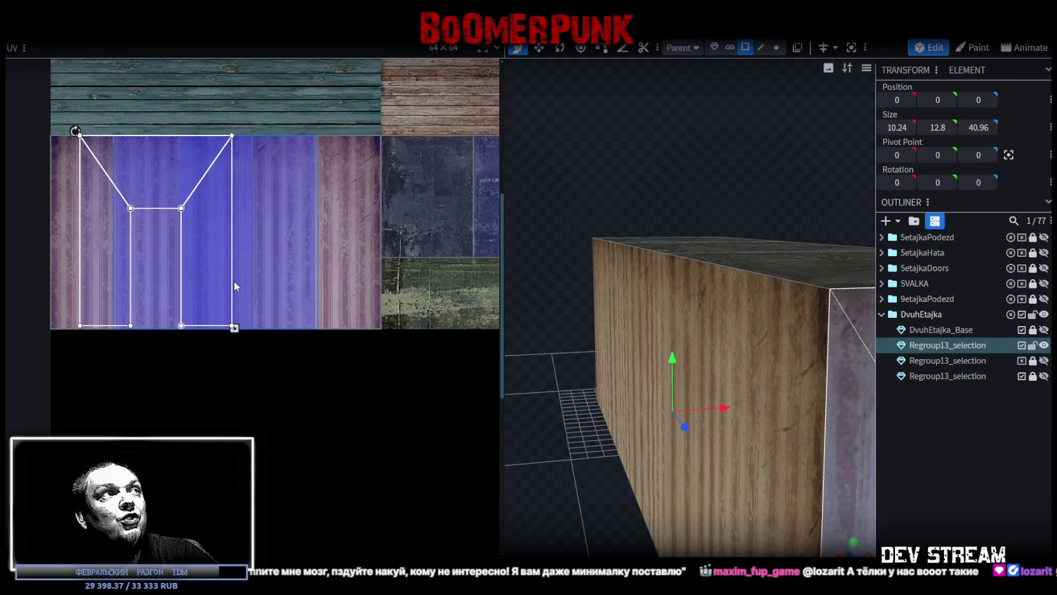
{"action": "scroll", "coordinate": [153, 295], "scroll_direction": "up", "scroll_amount": 2}
{"action": "scroll", "coordinate": [382, 406], "scroll_direction": "up", "scroll_amount": 2}
{"action": "scroll", "coordinate": [314, 354], "scroll_direction": "up", "scroll_amount": 1}
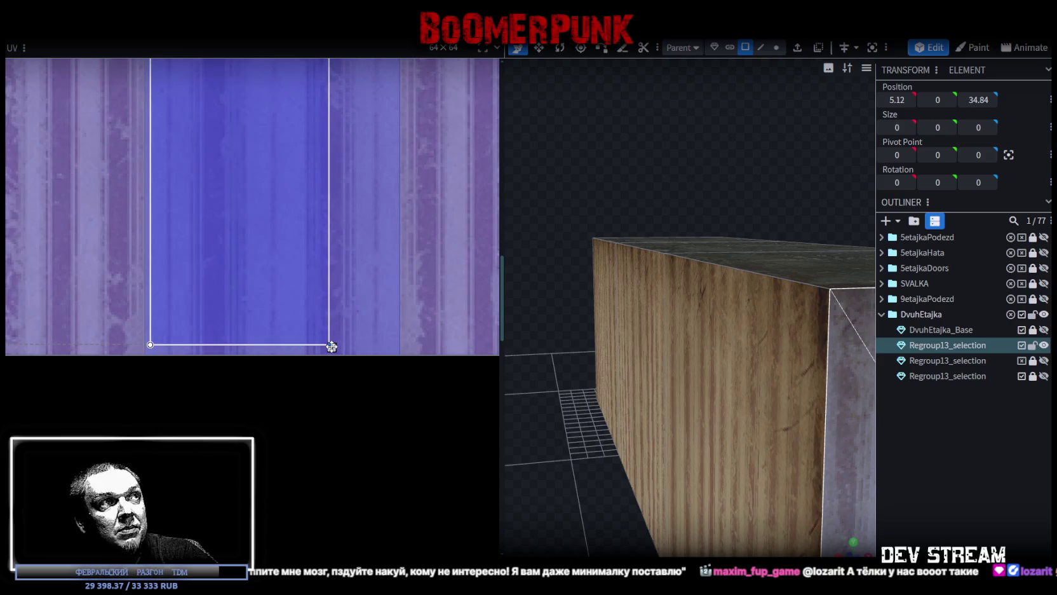
Extend the island's right and bottom edges across the tile, then select the box's dark end face.
{"action": "left_click_drag", "start_coordinate": [332, 346], "coordinate": [342, 354]}
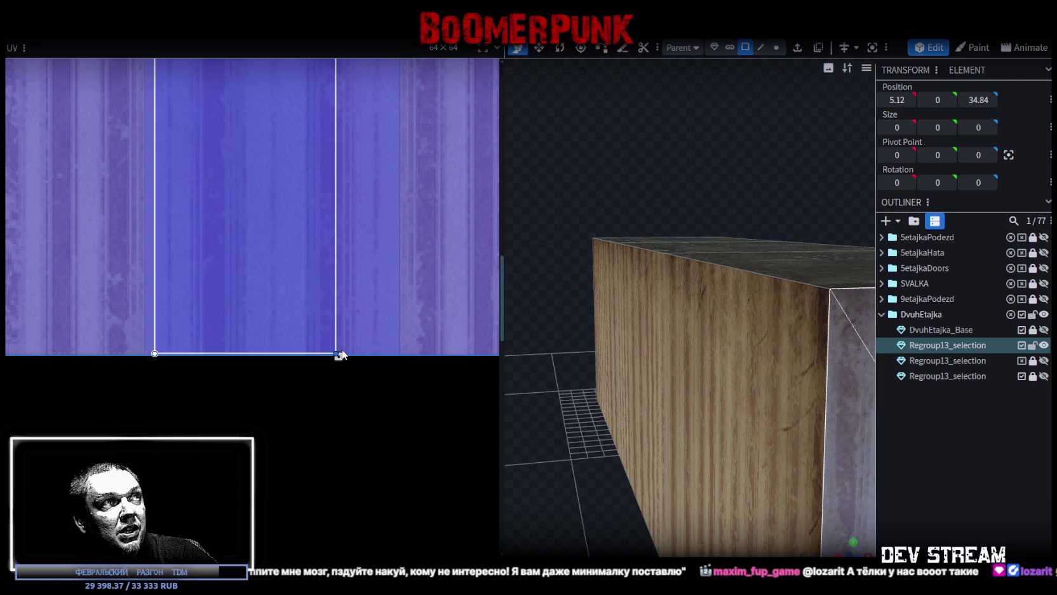
{"action": "scroll", "coordinate": [337, 350], "scroll_direction": "up", "scroll_amount": 2}
{"action": "left_click_drag", "start_coordinate": [334, 331], "coordinate": [343, 338]}
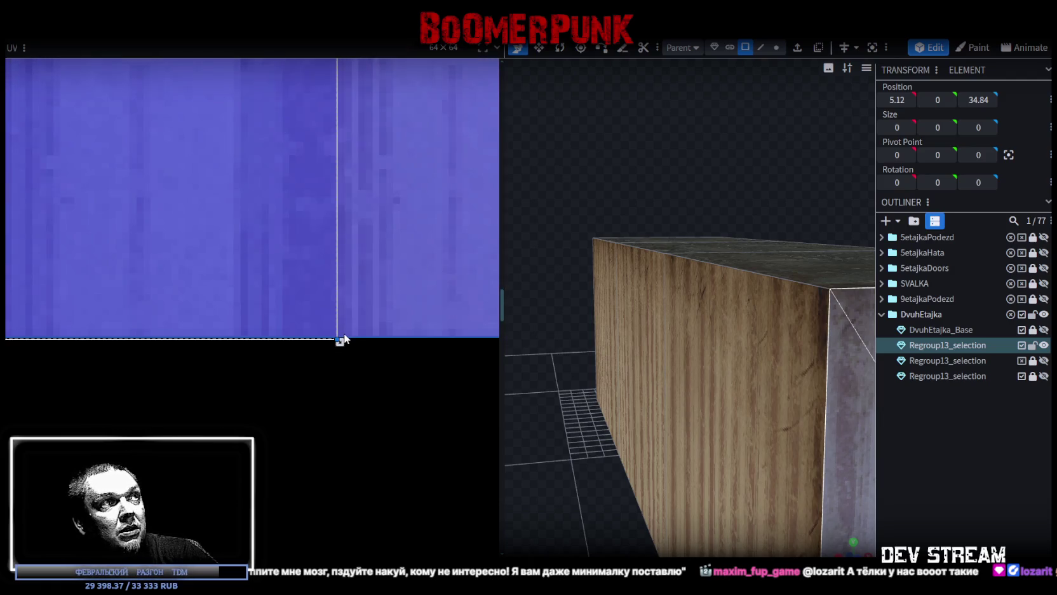
{"action": "scroll", "coordinate": [264, 286], "scroll_direction": "down", "scroll_amount": 2}
{"action": "scroll", "coordinate": [268, 258], "scroll_direction": "down", "scroll_amount": 2}
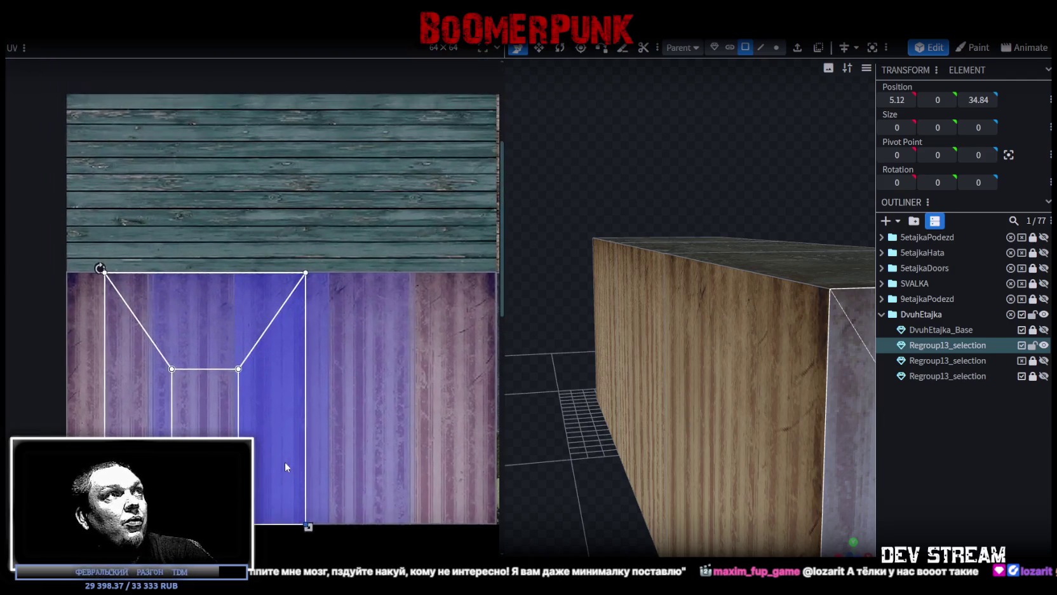
{"action": "scroll", "coordinate": [269, 292], "scroll_direction": "up", "scroll_amount": 2}
{"action": "scroll", "coordinate": [269, 293], "scroll_direction": "up", "scroll_amount": 3}
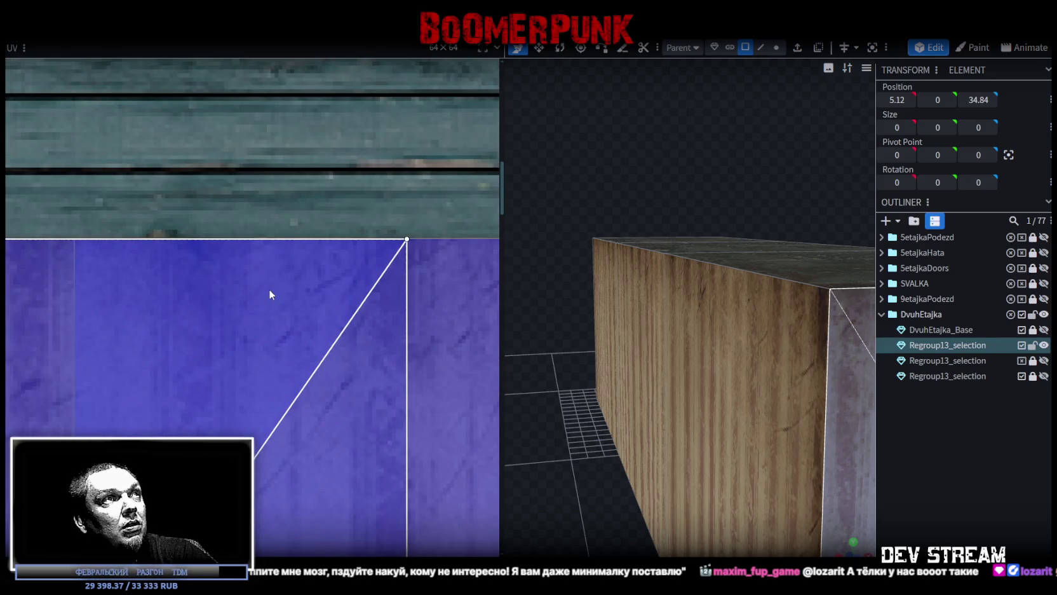
{"action": "scroll", "coordinate": [269, 289], "scroll_direction": "down", "scroll_amount": 2}
{"action": "scroll", "coordinate": [282, 311], "scroll_direction": "down", "scroll_amount": 2}
{"action": "mouse_move", "coordinate": [680, 412]}
{"action": "left_mouse_down"}
{"action": "mouse_move", "coordinate": [618, 400]}
{"action": "mouse_move", "coordinate": [785, 470]}
{"action": "mouse_move", "coordinate": [766, 459]}
{"action": "mouse_move", "coordinate": [721, 313]}
{"action": "left_mouse_up"}
{"action": "left_click", "coordinate": [722, 313]}
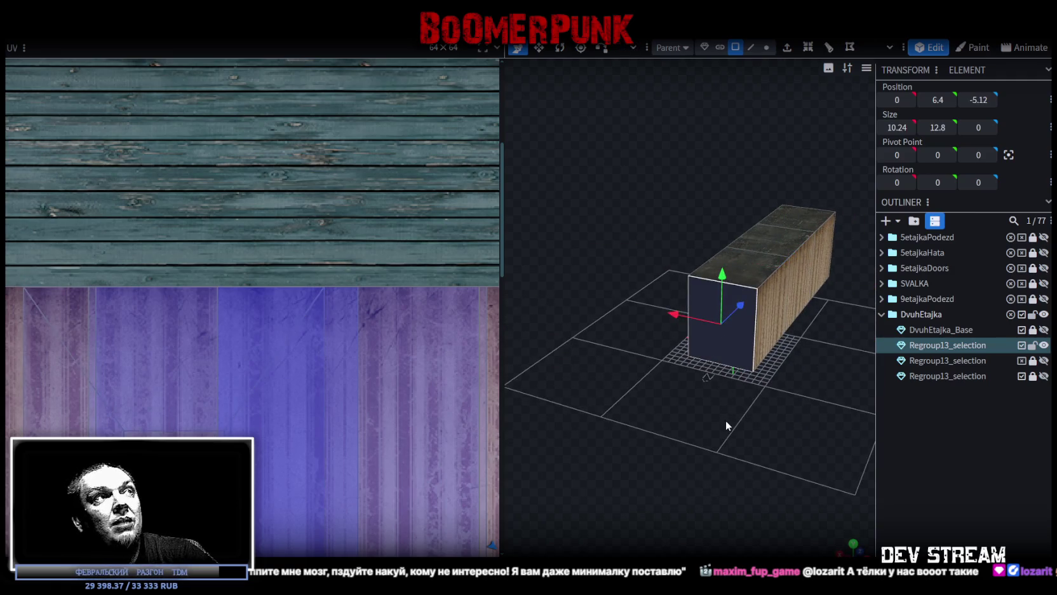
Move the end face's UV rectangle onto the purple wallpaper tile.
{"action": "scroll", "coordinate": [247, 357], "scroll_direction": "down", "scroll_amount": 5}
{"action": "scroll", "coordinate": [354, 425], "scroll_direction": "down", "scroll_amount": 1}
{"action": "scroll", "coordinate": [345, 470], "scroll_direction": "up", "scroll_amount": 2}
{"action": "mouse_move", "coordinate": [346, 475]}
{"action": "left_mouse_down"}
{"action": "mouse_move", "coordinate": [88, 261]}
{"action": "mouse_move", "coordinate": [56, 251]}
{"action": "left_mouse_up"}
{"action": "scroll", "coordinate": [223, 338], "scroll_direction": "up", "scroll_amount": 3}
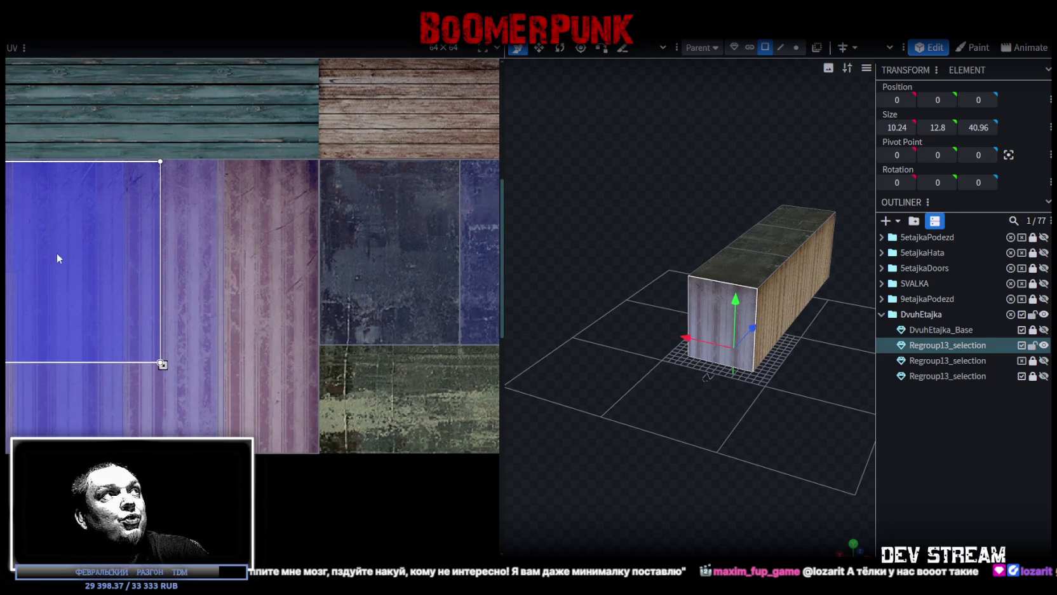
{"action": "scroll", "coordinate": [277, 411], "scroll_direction": "up", "scroll_amount": 2}
{"action": "scroll", "coordinate": [123, 341], "scroll_direction": "up", "scroll_amount": 2}
{"action": "scroll", "coordinate": [257, 326], "scroll_direction": "up", "scroll_amount": 1}
{"action": "left_click_drag", "start_coordinate": [256, 321], "coordinate": [246, 316]}
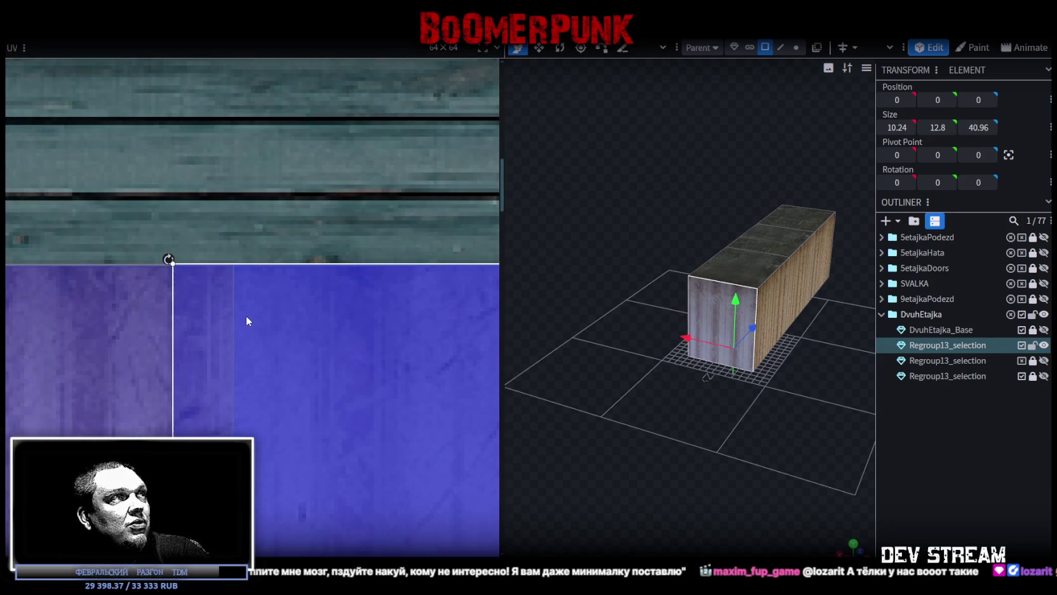
{"action": "scroll", "coordinate": [249, 319], "scroll_direction": "down", "scroll_amount": 3}
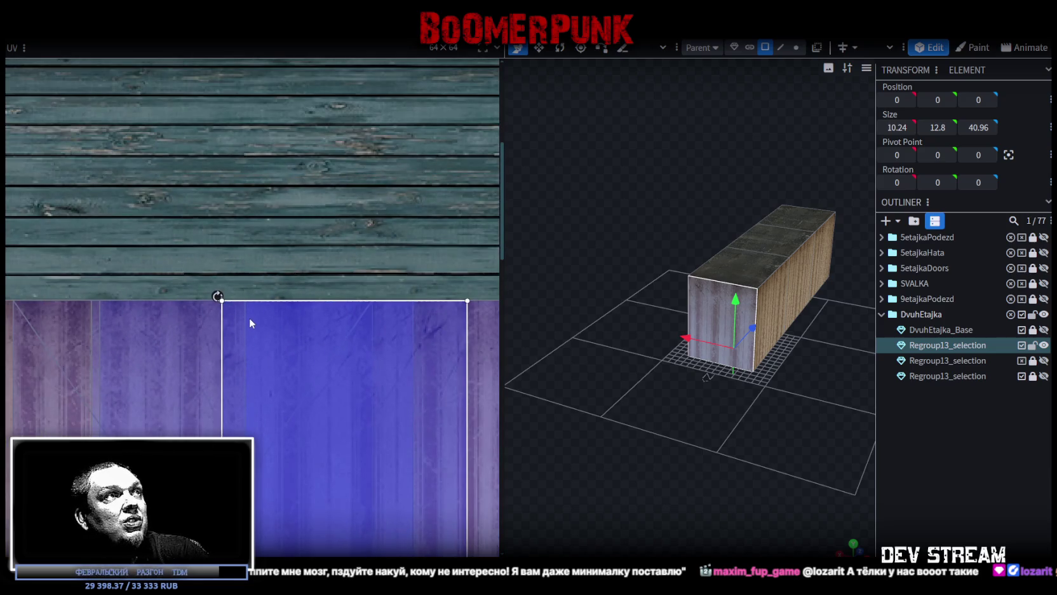
{"action": "left_click_drag", "start_coordinate": [243, 317], "coordinate": [225, 320]}
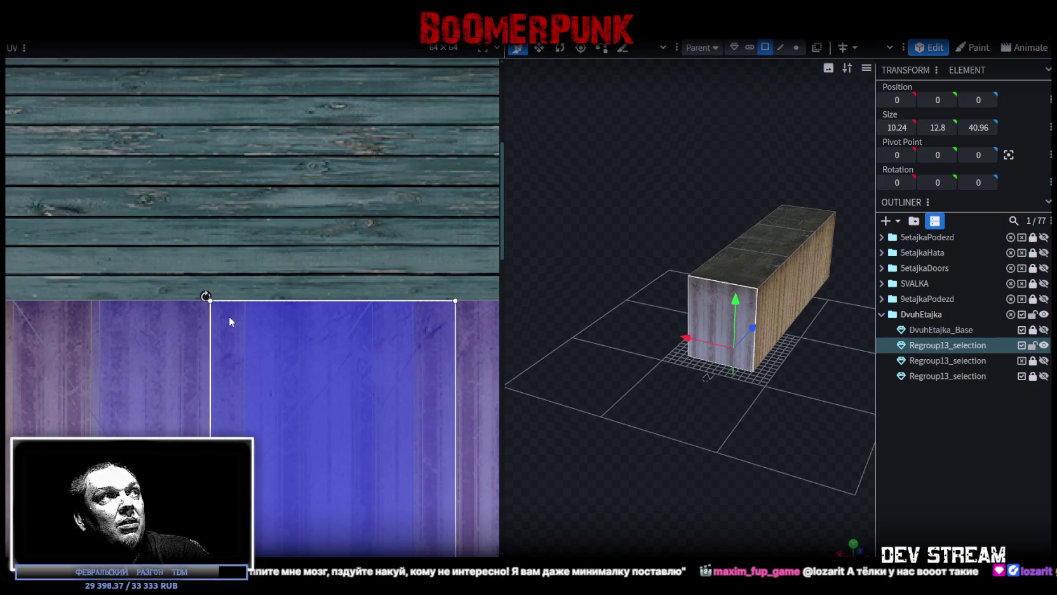
Enlarge the end face's UV rectangle to span the purple wallpaper tile.
{"action": "scroll", "coordinate": [224, 313], "scroll_direction": "down", "scroll_amount": 2}
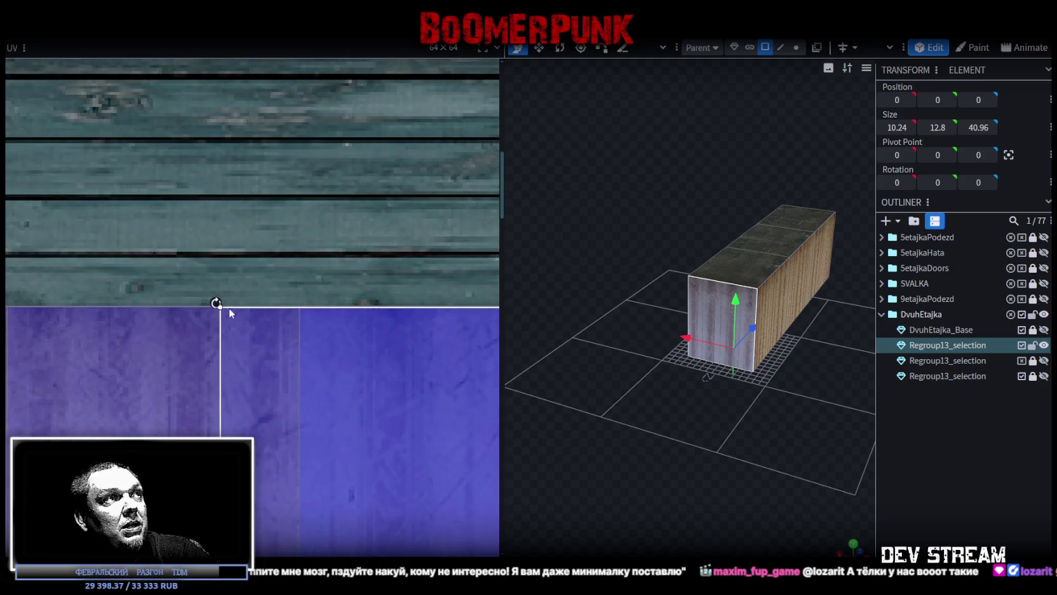
{"action": "scroll", "coordinate": [229, 308], "scroll_direction": "down", "scroll_amount": 3}
{"action": "scroll", "coordinate": [241, 313], "scroll_direction": "down", "scroll_amount": 2}
{"action": "scroll", "coordinate": [278, 344], "scroll_direction": "up", "scroll_amount": 2}
{"action": "scroll", "coordinate": [292, 340], "scroll_direction": "up", "scroll_amount": 3}
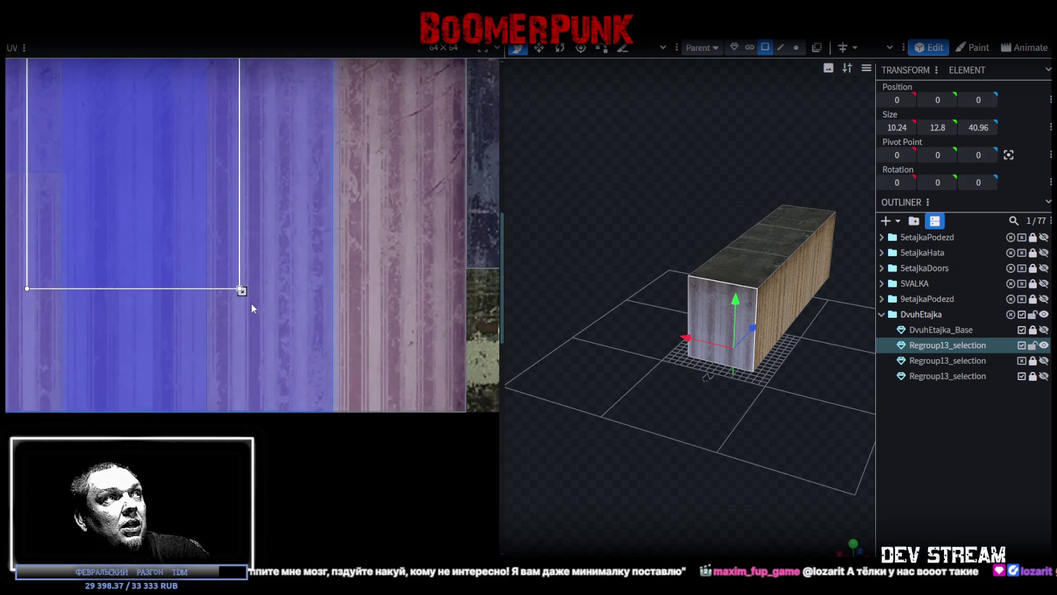
{"action": "left_click_drag", "start_coordinate": [308, 337], "coordinate": [343, 387]}
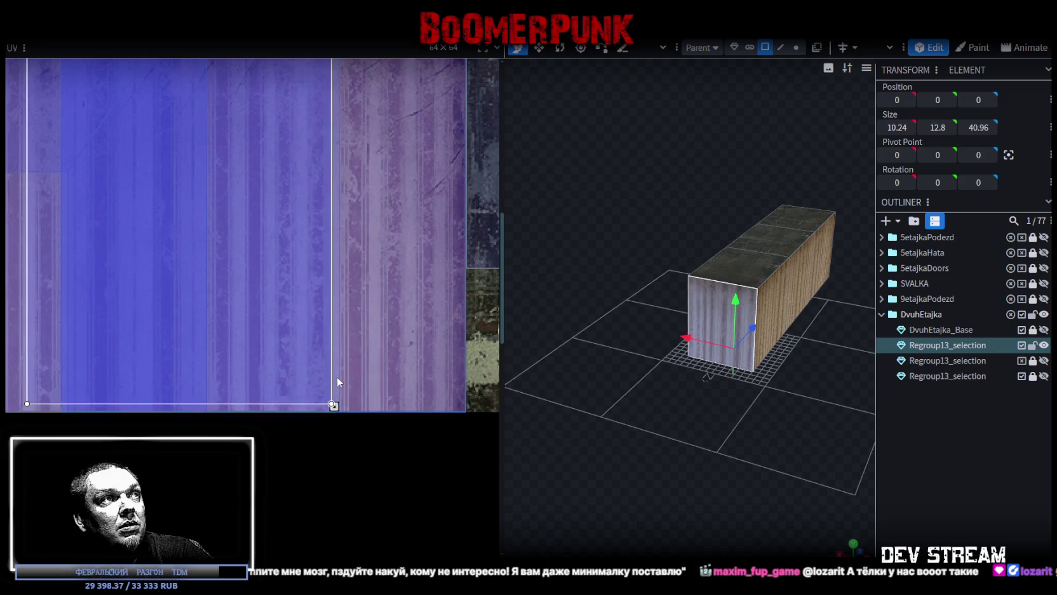
Deselect everything and orbit around the box to check the wallpapered end.
{"action": "mouse_move", "coordinate": [601, 418]}
{"action": "left_mouse_down"}
{"action": "mouse_move", "coordinate": [704, 450]}
{"action": "mouse_move", "coordinate": [574, 446]}
{"action": "mouse_move", "coordinate": [739, 452]}
{"action": "left_mouse_up"}
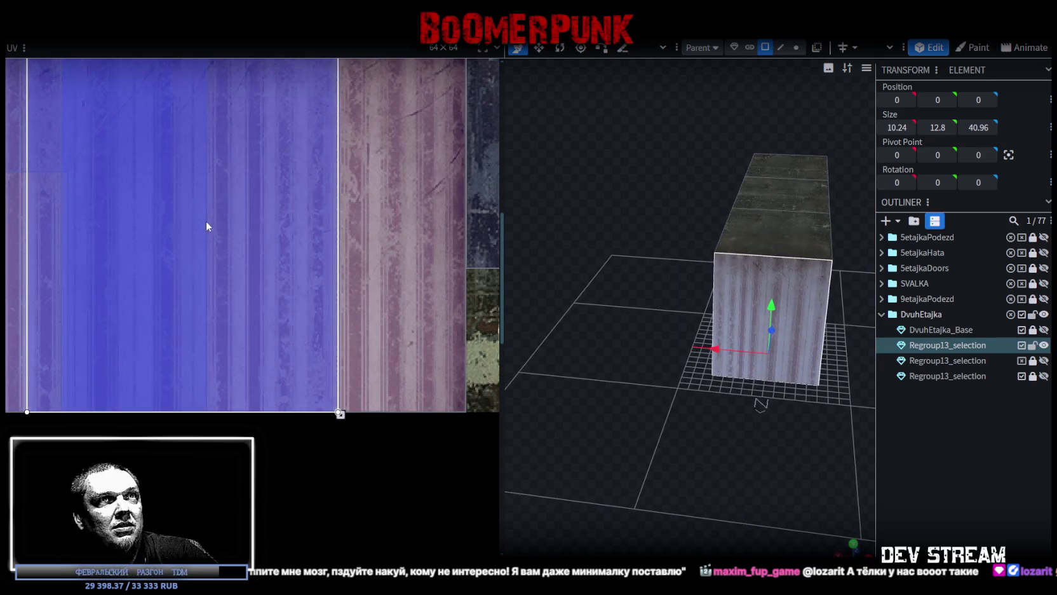
{"action": "scroll", "coordinate": [207, 220], "scroll_direction": "down", "scroll_amount": 5}
{"action": "mouse_move", "coordinate": [196, 229]}
{"action": "left_mouse_down"}
{"action": "mouse_move", "coordinate": [279, 297]}
{"action": "mouse_move", "coordinate": [214, 316]}
{"action": "left_mouse_up"}
{"action": "scroll", "coordinate": [279, 303], "scroll_direction": "up", "scroll_amount": 3}
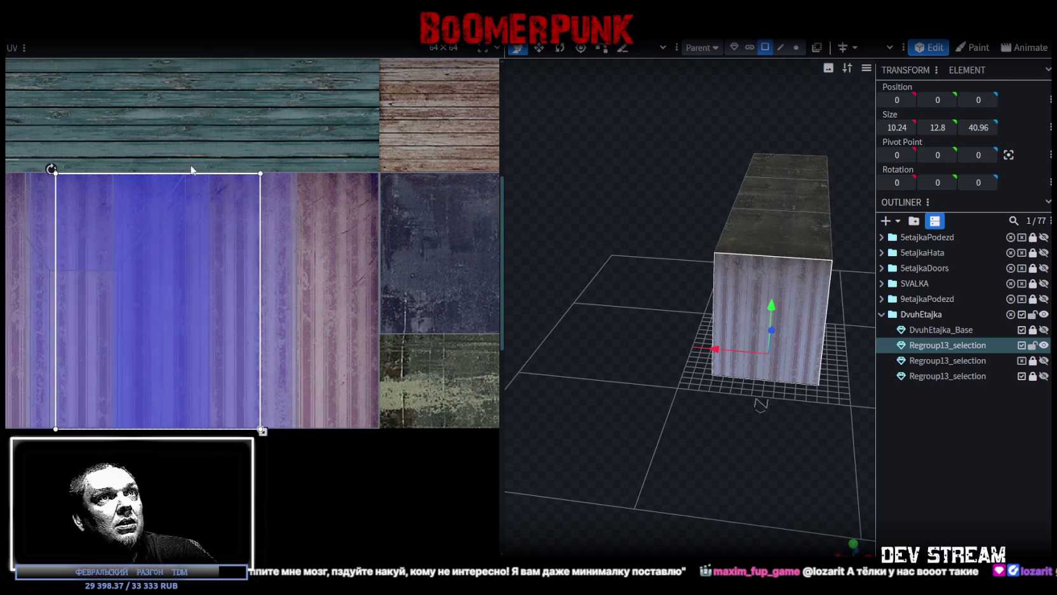
{"action": "scroll", "coordinate": [172, 162], "scroll_direction": "up", "scroll_amount": 3}
{"action": "scroll", "coordinate": [166, 294], "scroll_direction": "up", "scroll_amount": 2}
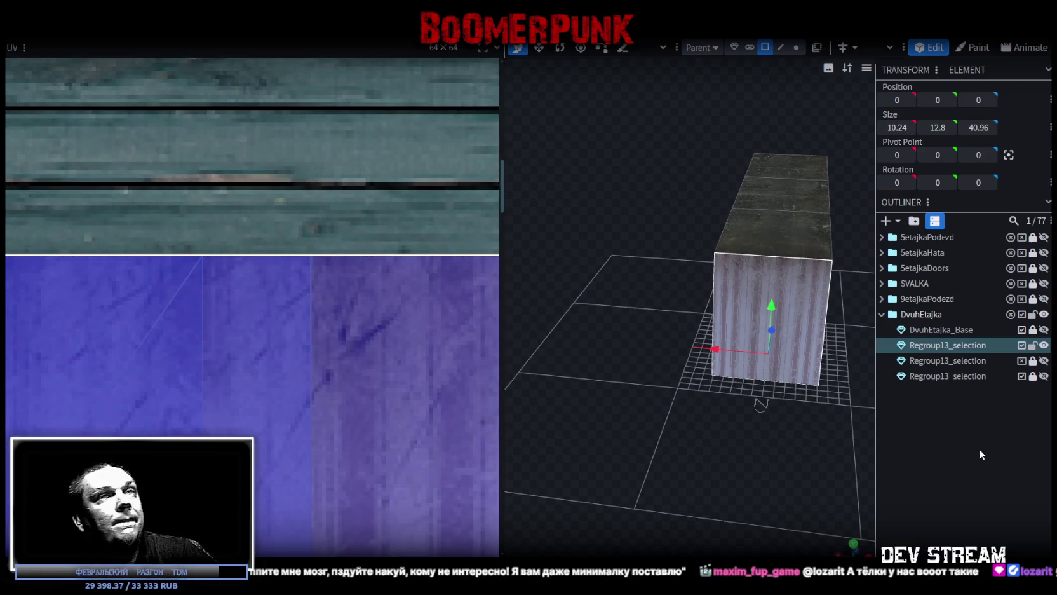
{"action": "left_click", "coordinate": [953, 445]}
{"action": "mouse_move", "coordinate": [871, 420]}
{"action": "left_mouse_down"}
{"action": "mouse_move", "coordinate": [805, 402]}
{"action": "mouse_move", "coordinate": [780, 411]}
{"action": "mouse_move", "coordinate": [901, 455]}
{"action": "mouse_move", "coordinate": [711, 440]}
{"action": "left_mouse_up"}
{"action": "scroll", "coordinate": [694, 466], "scroll_direction": "up", "scroll_amount": 3}
{"action": "left_click", "coordinate": [762, 300]}
{"action": "left_click", "coordinate": [762, 291]}
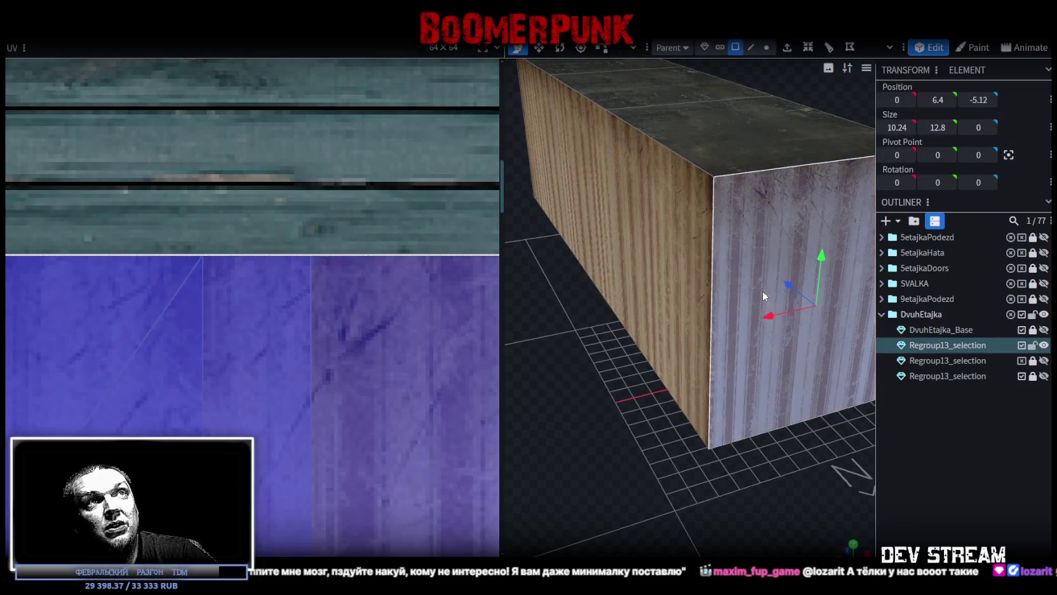
{"action": "scroll", "coordinate": [376, 378], "scroll_direction": "down", "scroll_amount": 2}
{"action": "scroll", "coordinate": [373, 366], "scroll_direction": "down", "scroll_amount": 2}
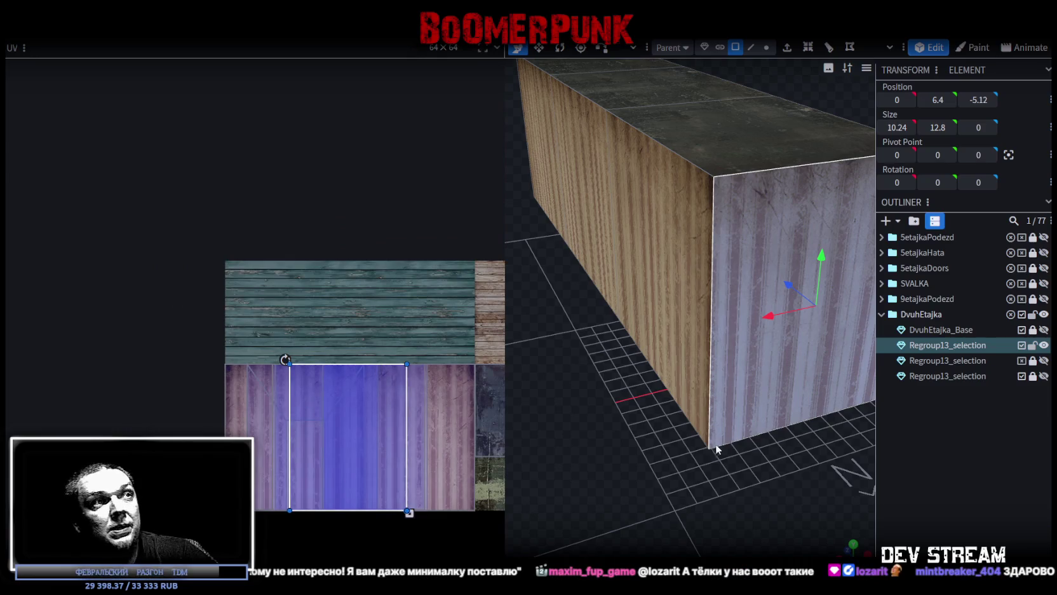
{"action": "mouse_move", "coordinate": [769, 495]}
{"action": "left_mouse_down"}
{"action": "mouse_move", "coordinate": [751, 510]}
{"action": "mouse_move", "coordinate": [499, 427]}
{"action": "mouse_move", "coordinate": [458, 335]}
{"action": "mouse_move", "coordinate": [416, 351]}
{"action": "mouse_move", "coordinate": [421, 387]}
{"action": "mouse_move", "coordinate": [705, 495]}
{"action": "mouse_move", "coordinate": [751, 489]}
{"action": "mouse_move", "coordinate": [698, 521]}
{"action": "mouse_move", "coordinate": [674, 521]}
{"action": "mouse_move", "coordinate": [654, 439]}
{"action": "left_mouse_up"}
{"action": "scroll", "coordinate": [648, 445], "scroll_direction": "up", "scroll_amount": 3}
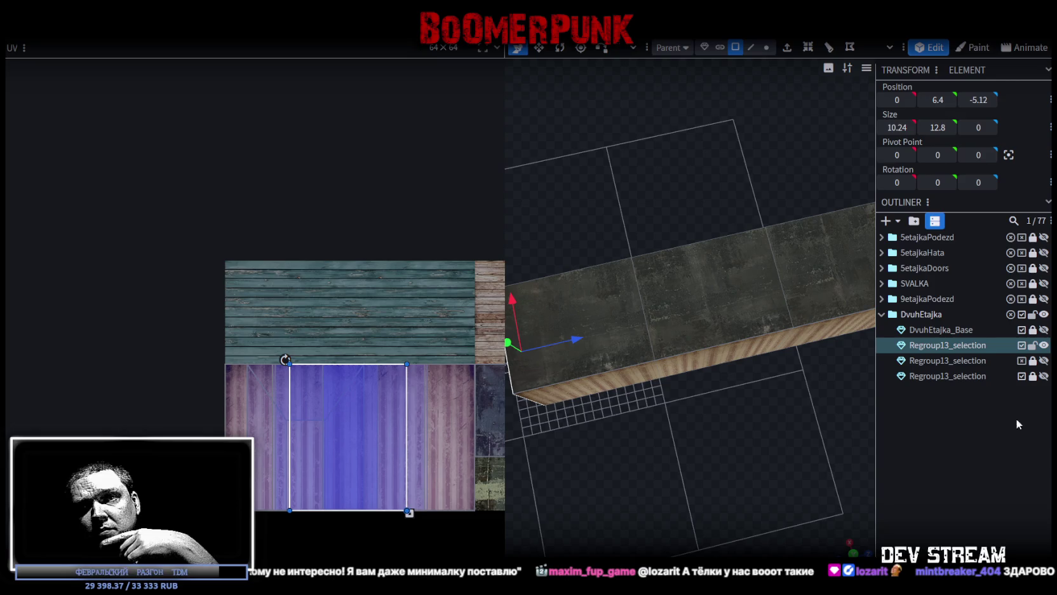
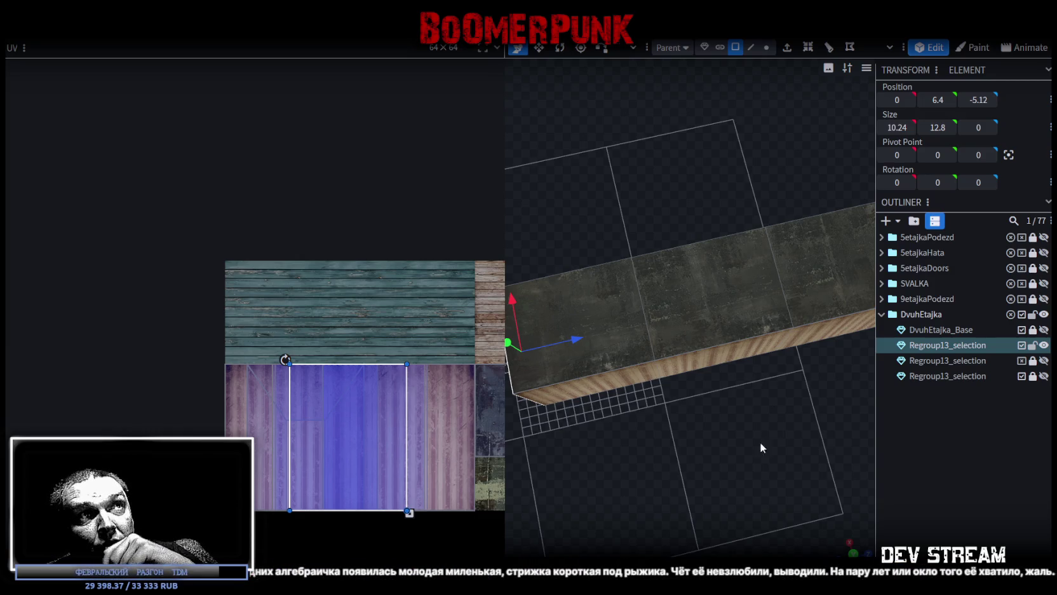
{"action": "scroll", "coordinate": [761, 447], "scroll_direction": "down", "scroll_amount": 2}
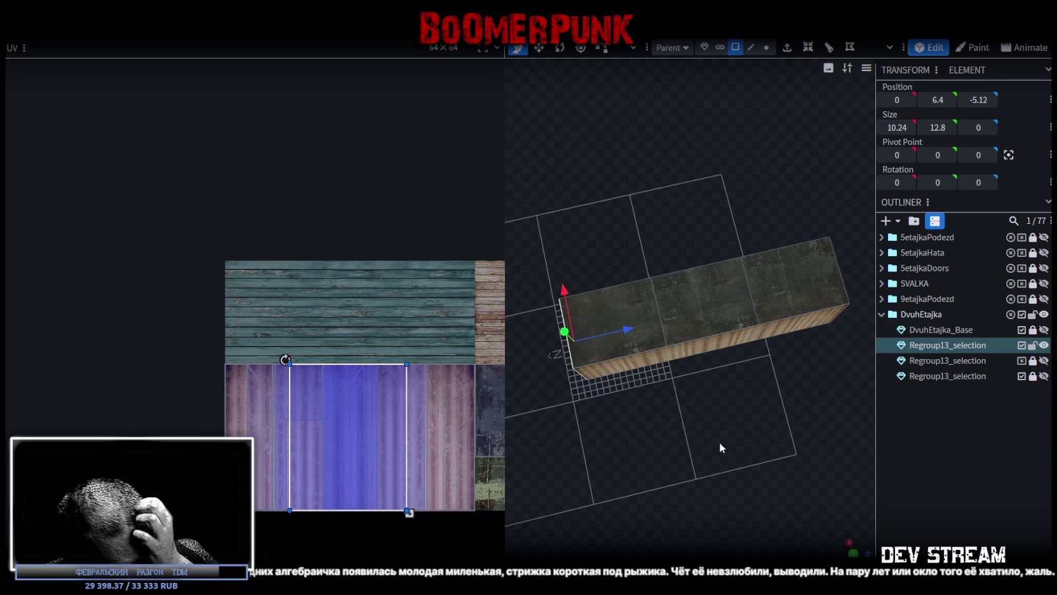